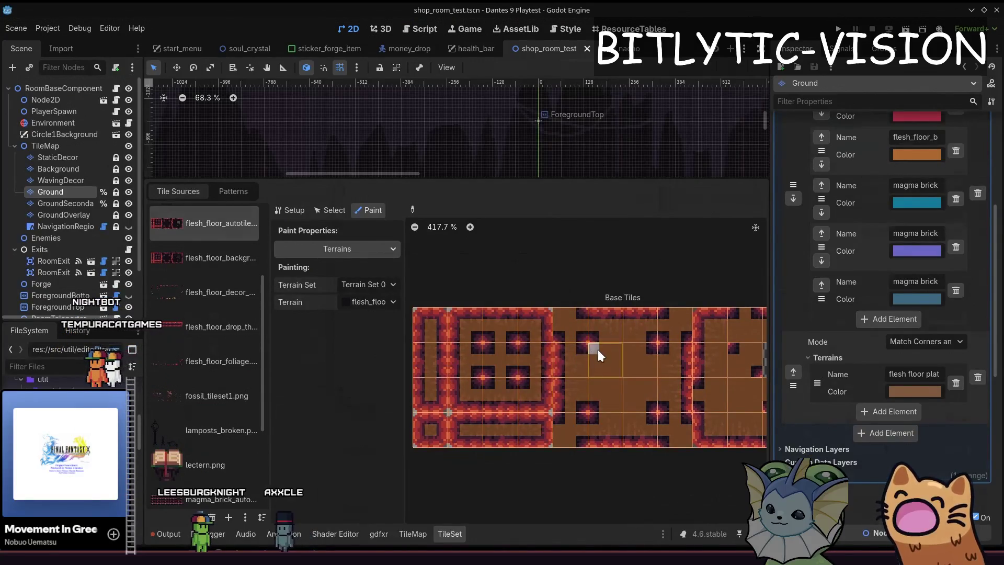
Step: Run Transfer Tileset Terrain and move the flesh floor autotile source to the red brick terrain
key(ctrl+shift+p)
text(transfer)
key(Return)
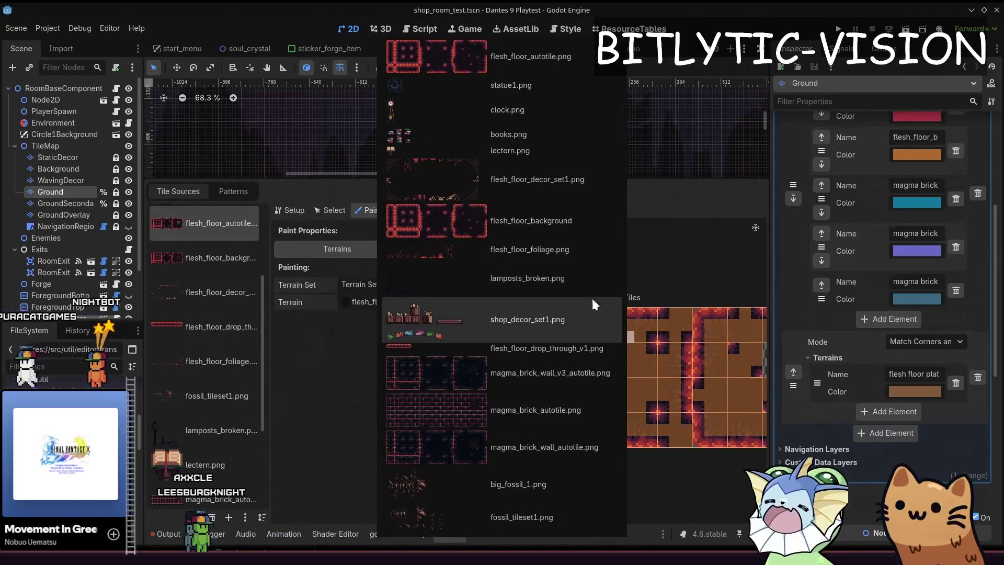
click(534, 55)
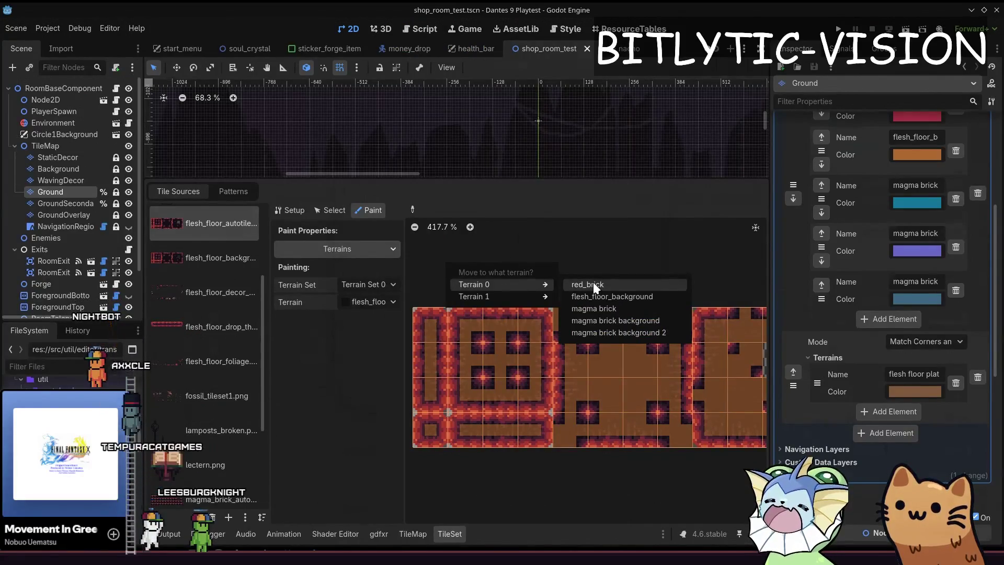
click(593, 283)
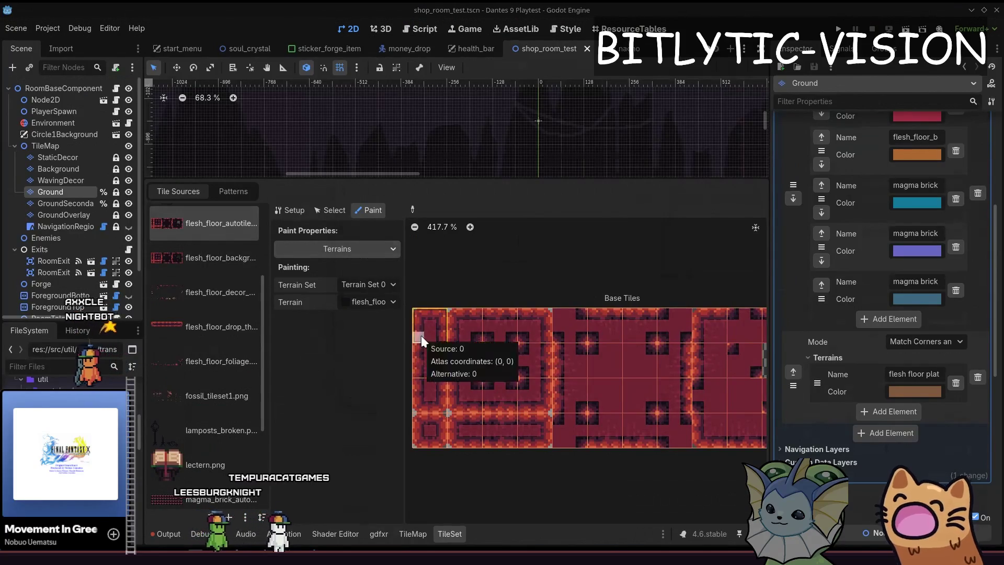
Step: Run the transfer again, moving flesh_floor_autotile.png tiles to the flesh floor plat terrain
key(ctrl+shift+p)
text(transfer)
key(Return)
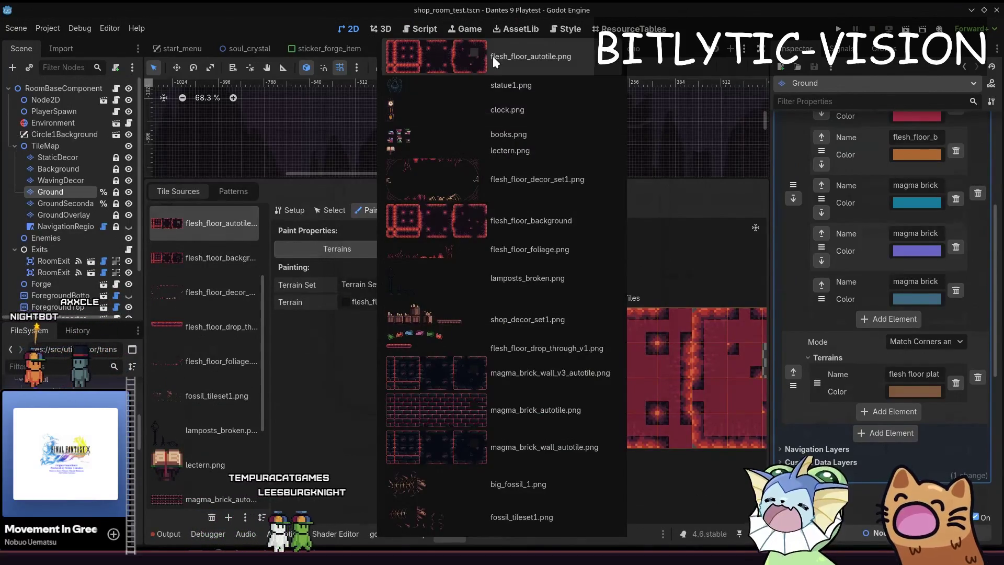
click(492, 56)
click(590, 297)
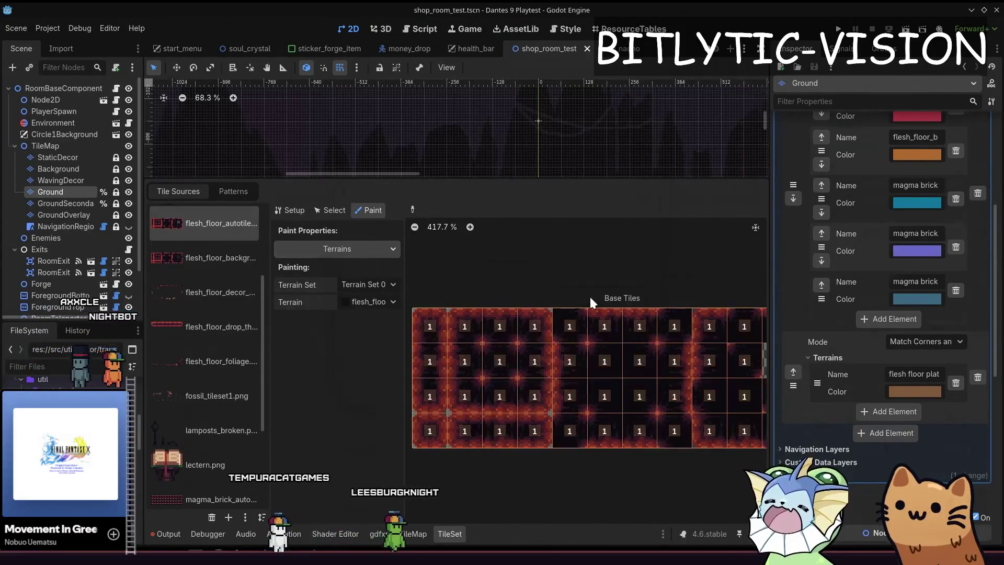
Step: Check Terrain Set 1's terrains, then return painting to Terrain Set 0 with No terrain
click(357, 287)
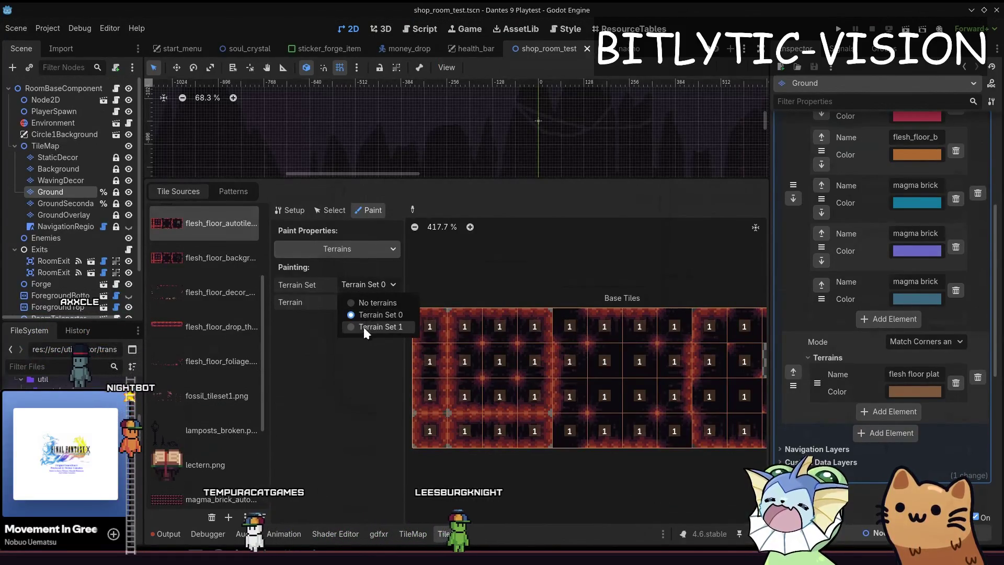
click(363, 328)
click(360, 299)
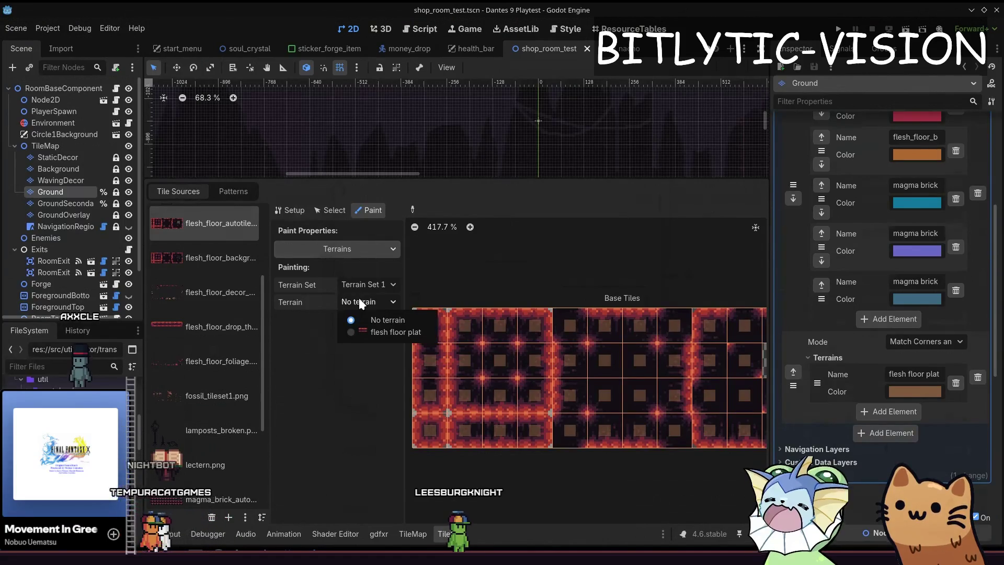
click(373, 328)
click(370, 287)
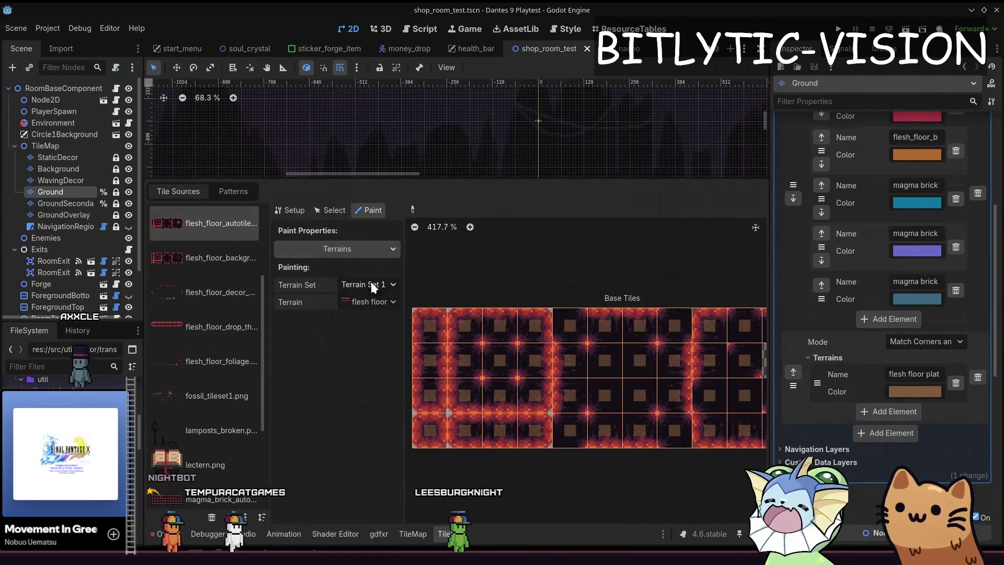
click(369, 285)
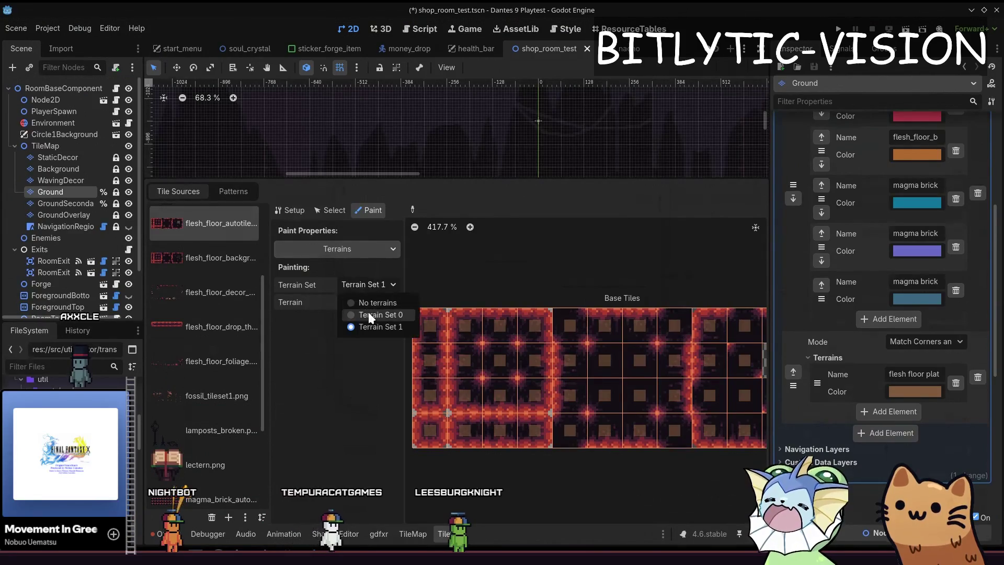
click(368, 312)
click(378, 301)
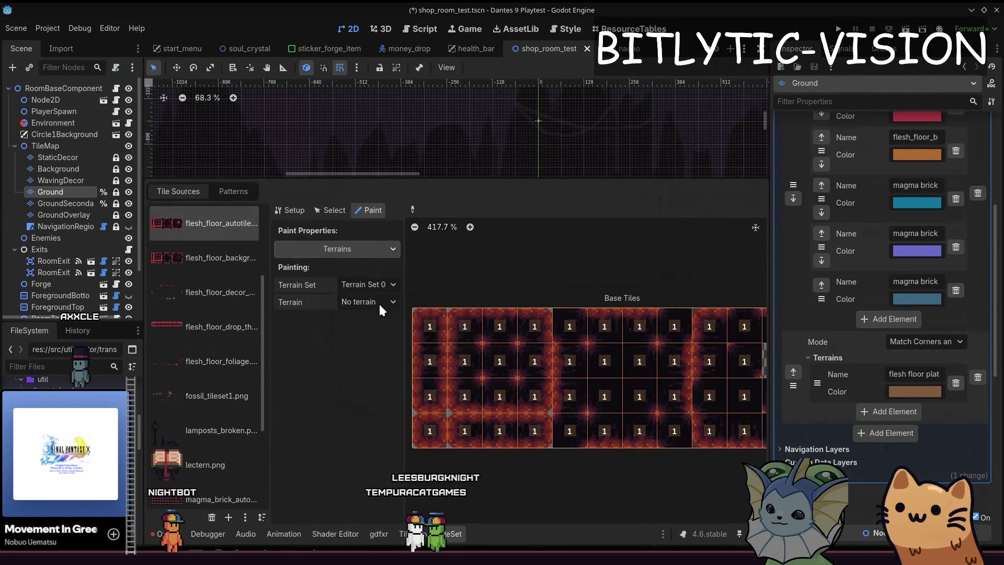
click(379, 301)
click(561, 298)
Step: Discard the floor1_tileset.tres changes in VS Code Source Control and return to Godot's script view
key(alt+Tab)
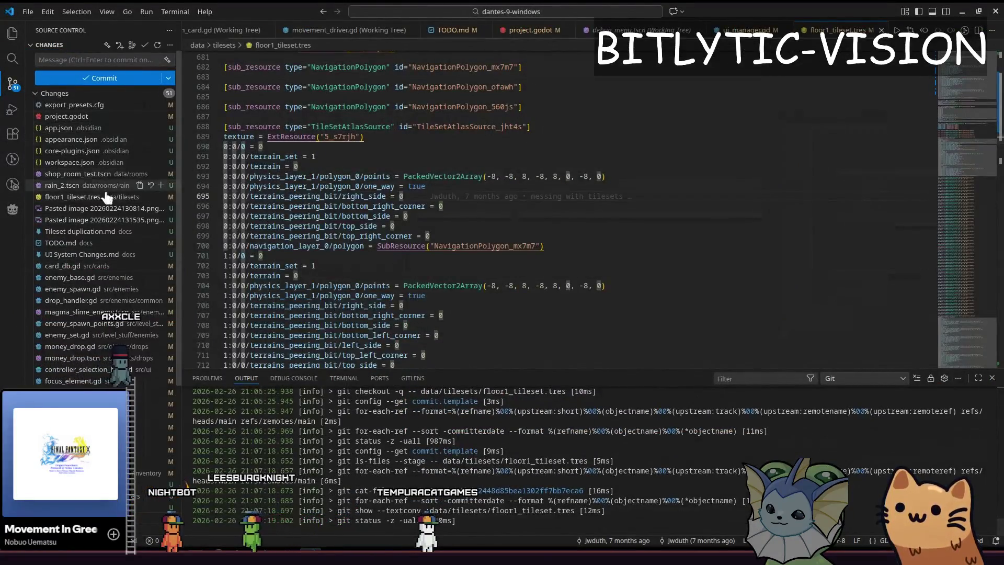
click(105, 197)
click(149, 196)
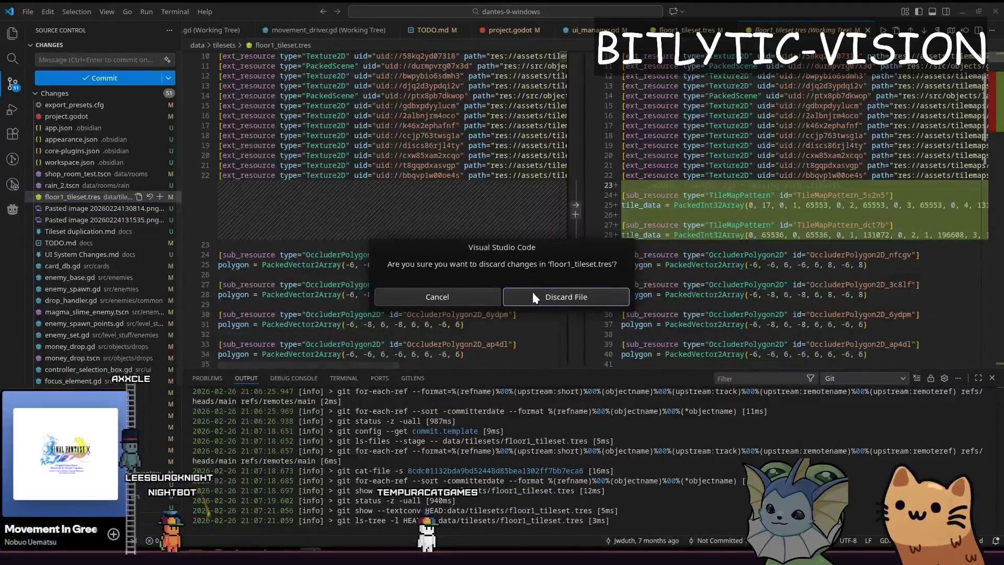
click(533, 294)
key(alt+Tab)
key(ctrl+F3)
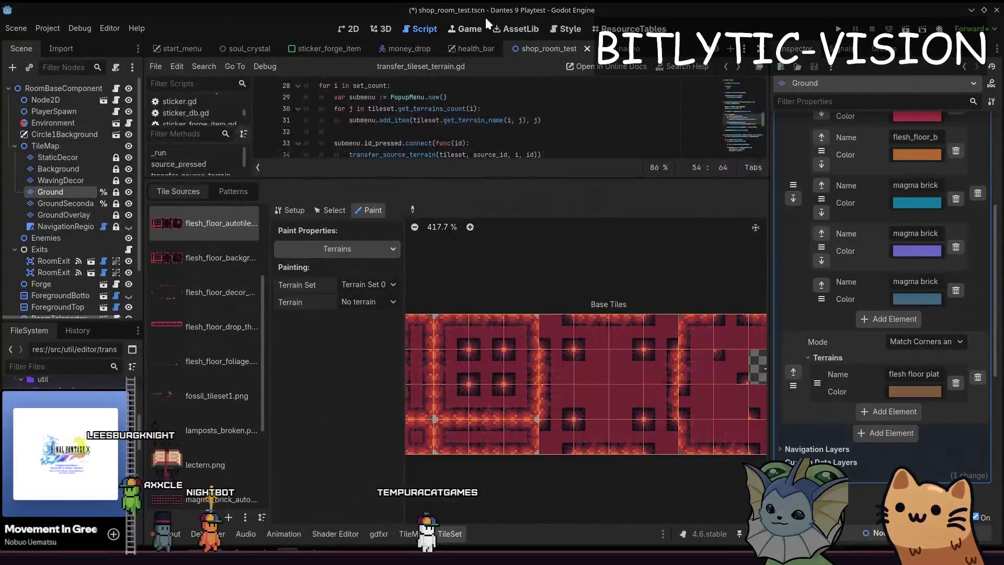
Step: Move the terrain_set assignment line below the loop in transfer_tileset_terrain.gd and save
drag(548, 184, 547, 426)
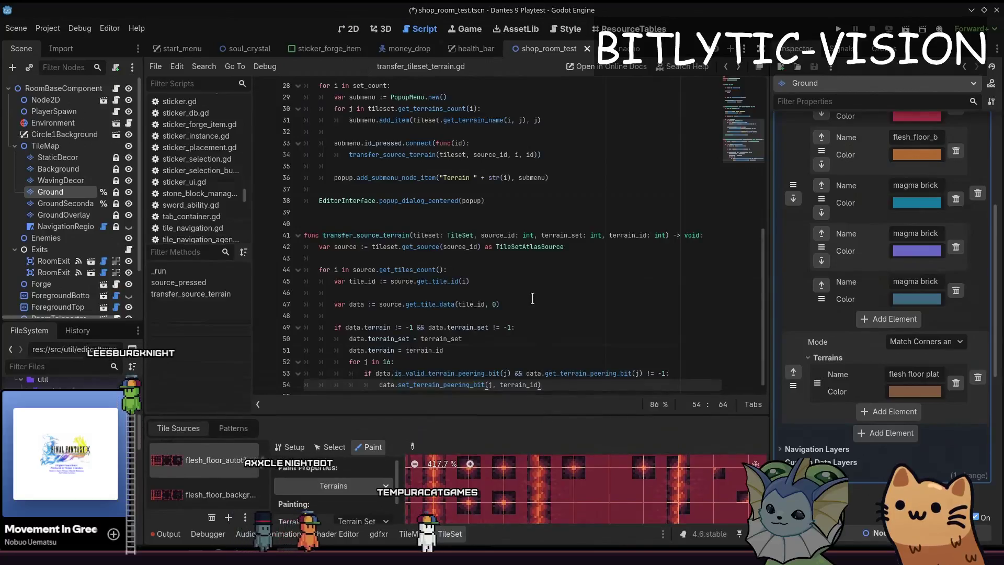
scroll(549, 362, down, 1)
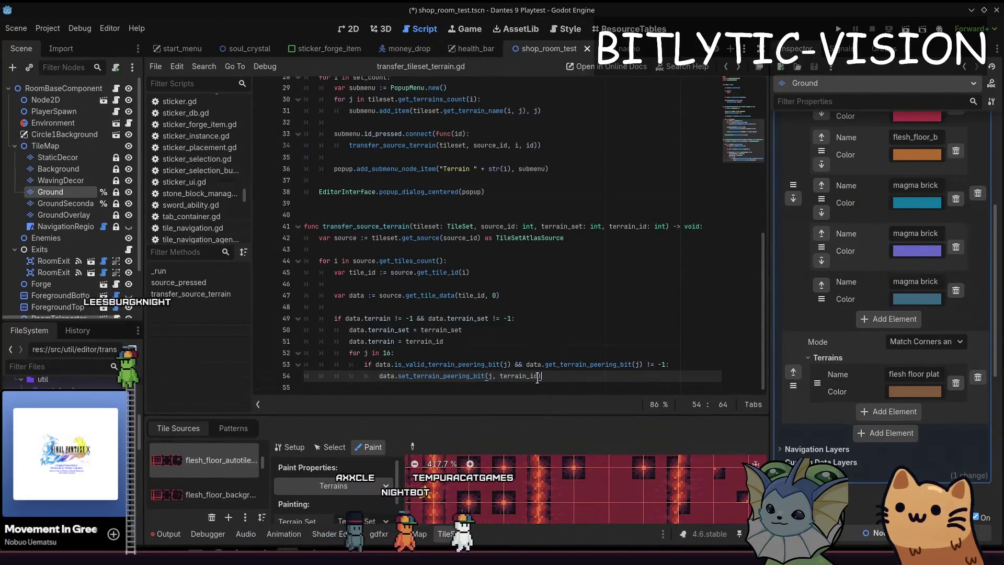
click(566, 343)
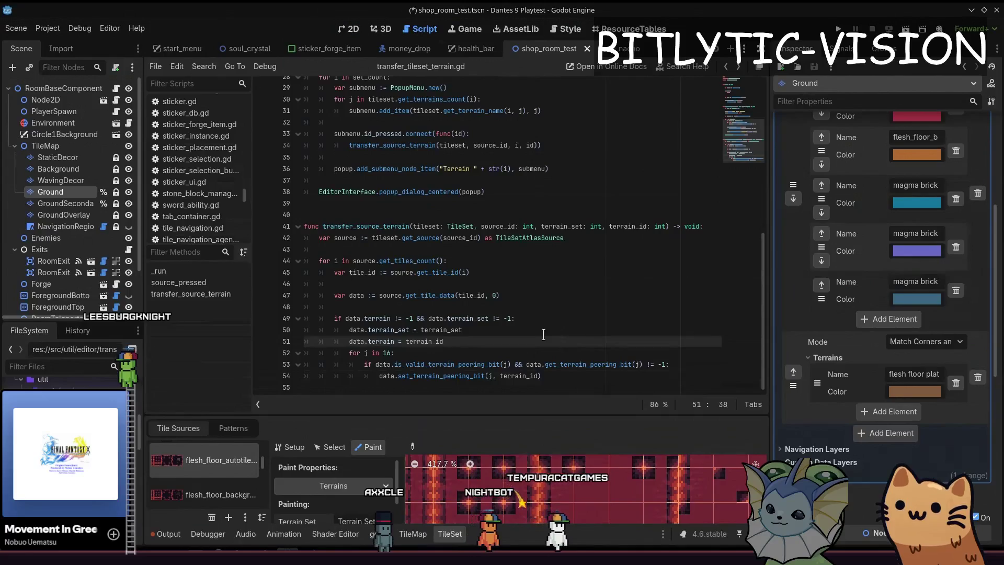
click(507, 331)
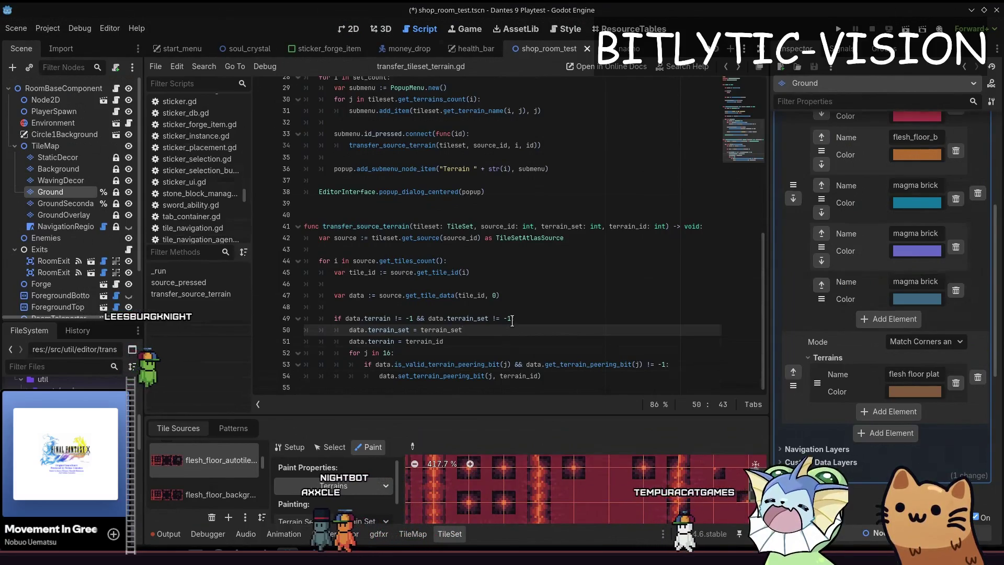
key(shift+Home)
key(alt+Down)
key(alt+Down)
key(alt+Down)
key(alt+Down)
key(Up)
key(End)
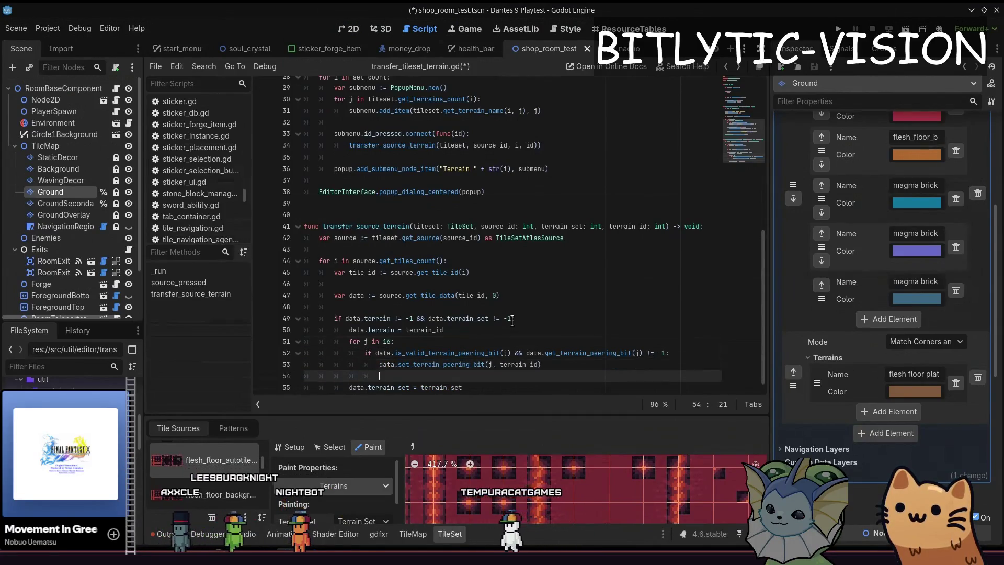
key(ctrl+s)
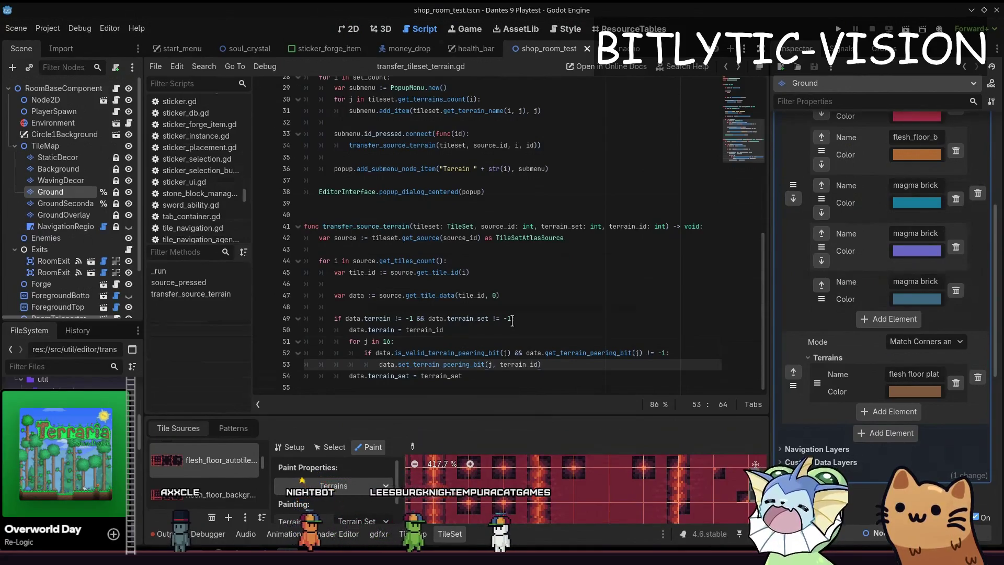
Step: Rerun Transfer Tileset Terrain, moving the tiles to the flesh floor plat terrain
key(ctrl+shift+p)
text(tran)
key(Return)
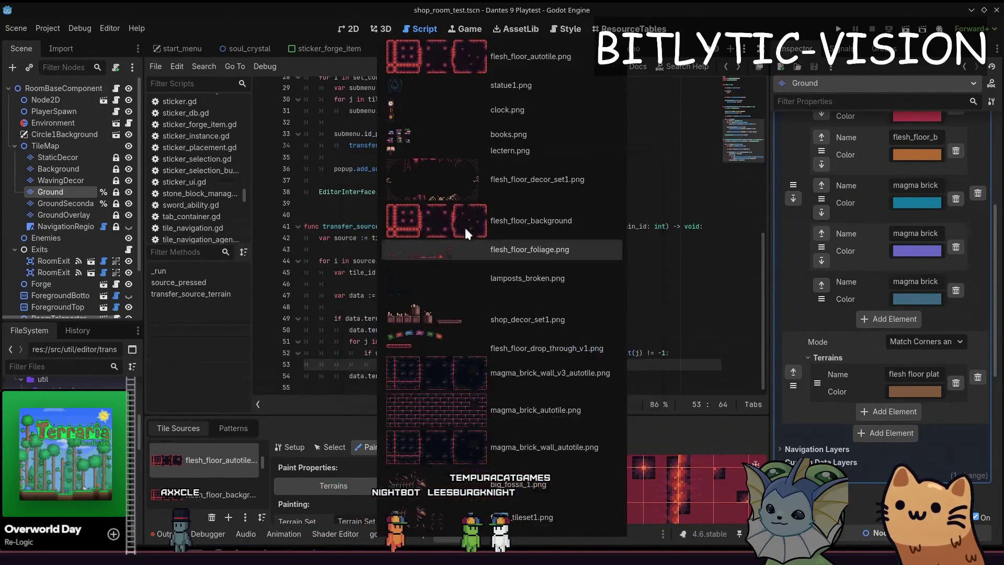
click(465, 227)
click(591, 297)
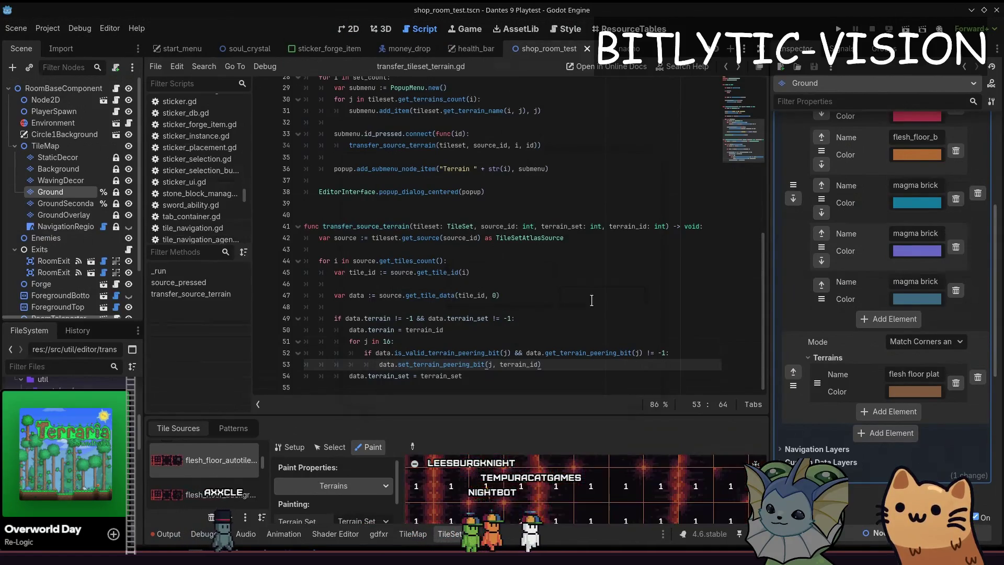
Step: Inspect the paint properties, comparing Terrain Set 1 and Terrain Set 0 results
click(352, 482)
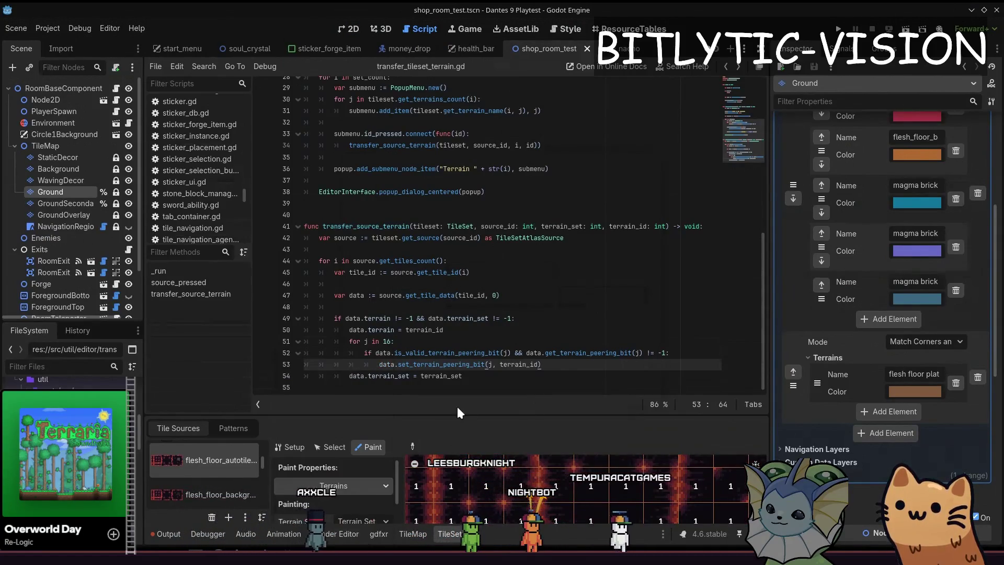
drag(462, 416, 461, 296)
click(365, 401)
click(357, 446)
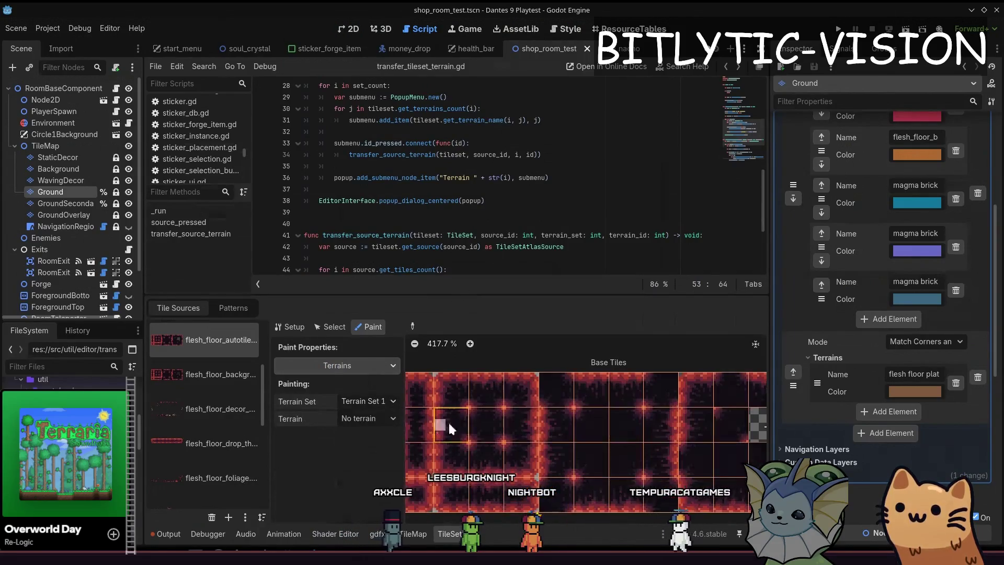
click(368, 401)
click(376, 428)
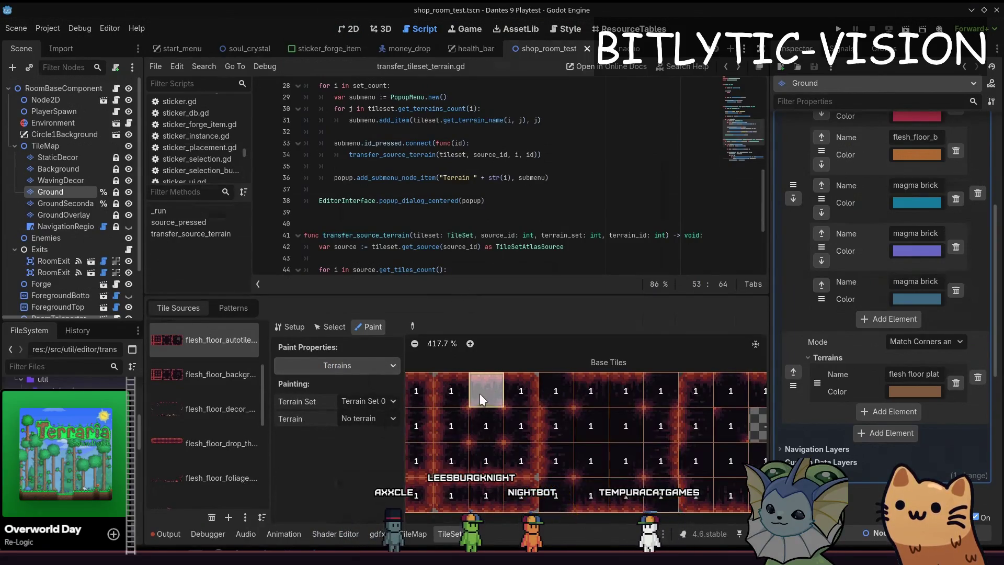
Step: Remove stray blank lines and move the terrain_set line back above the terrain assignment
drag(524, 296, 525, 375)
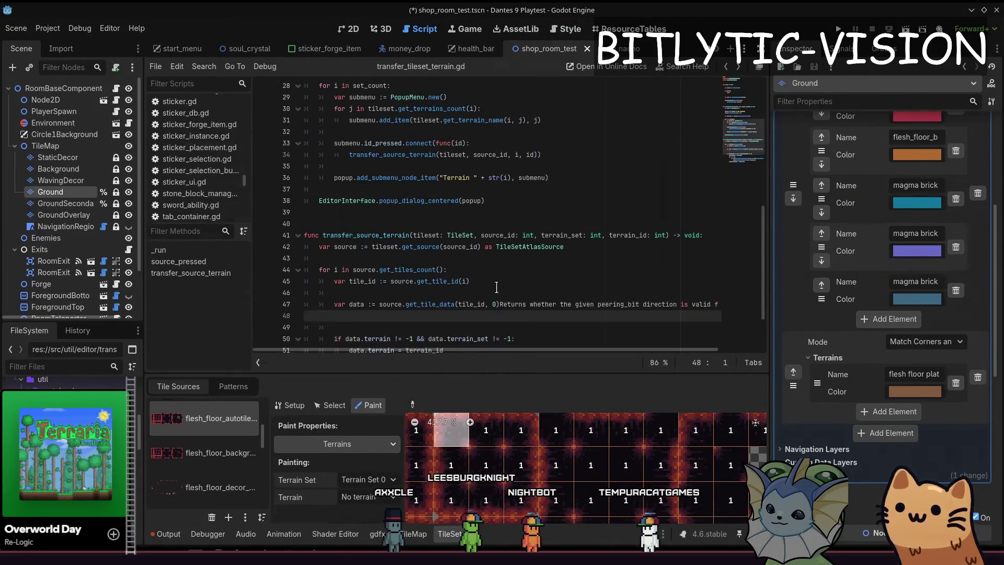
key(BackSpace)
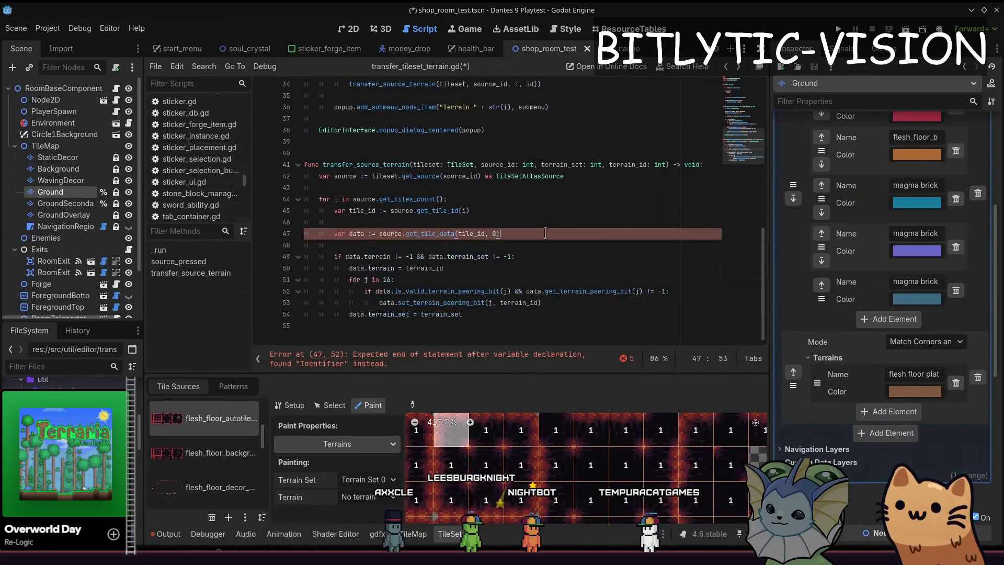
scroll(503, 298, down, 2)
click(498, 292)
key(Down)
key(Down)
key(Down)
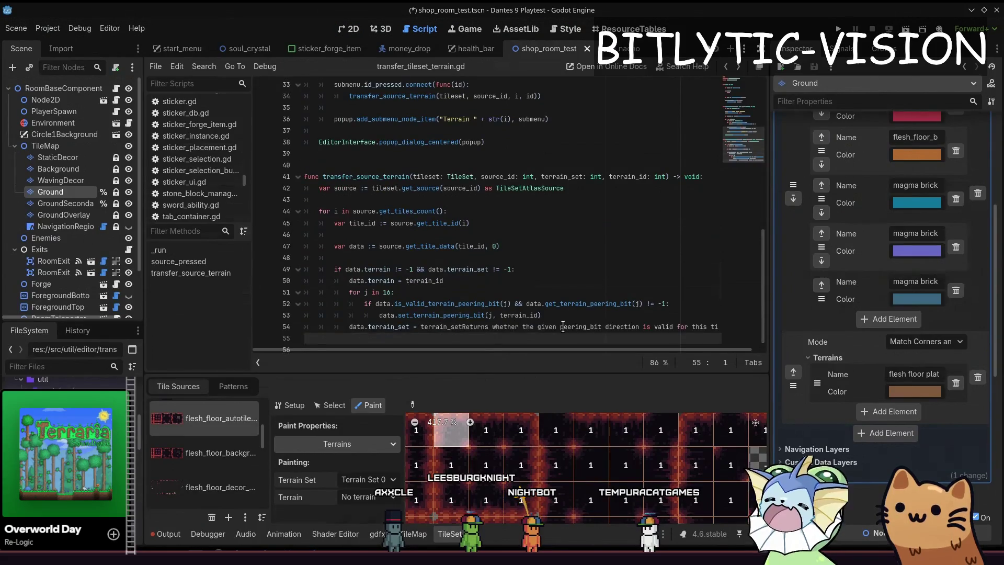
key(BackSpace)
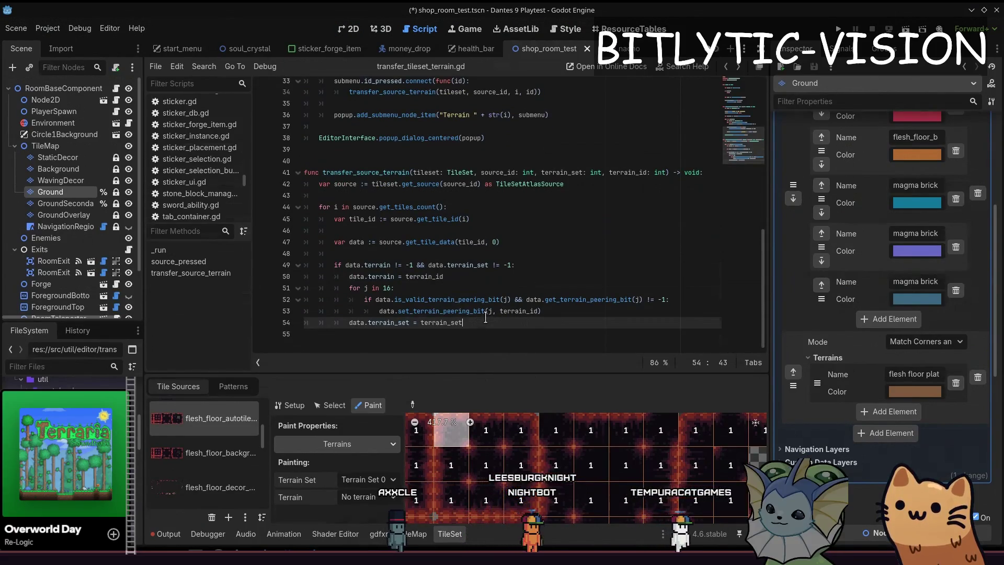
key(shift+Home)
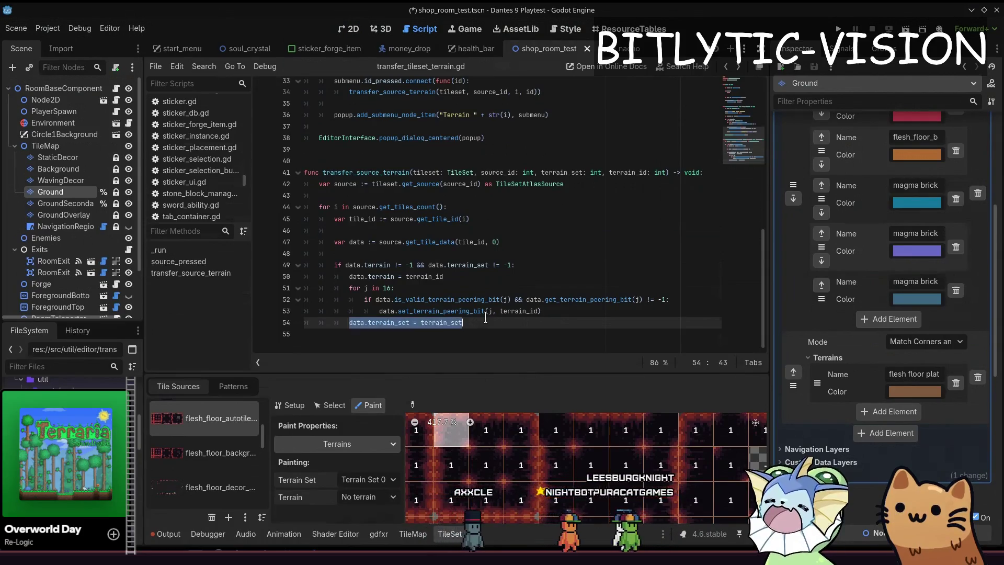
key(alt+Up)
key(alt+Up)
key(alt+Up)
key(alt+Up)
key(End)
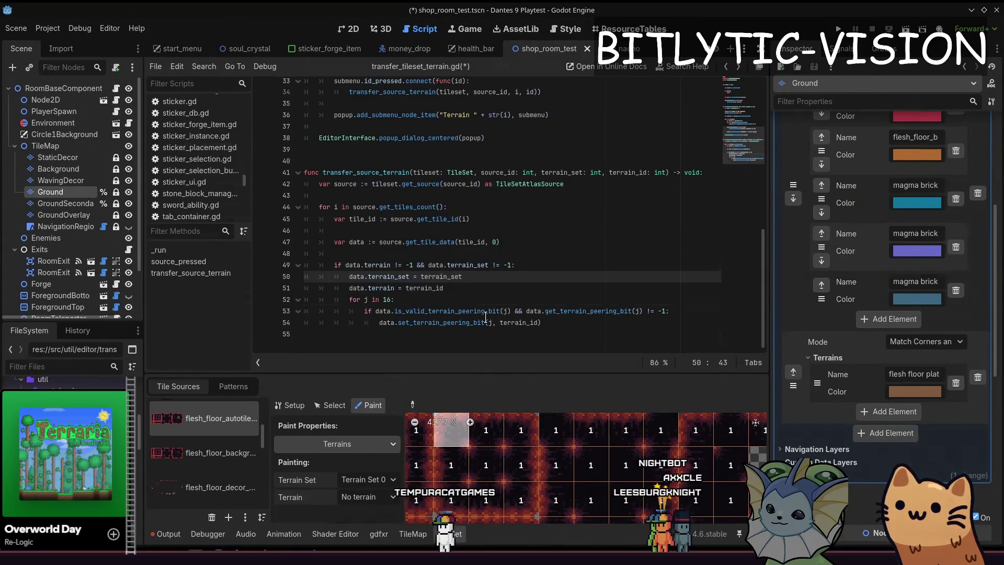
Step: Step through the if block and make room for a new variable declaration before the if check
key(Down)
key(Down)
key(Up)
key(Down)
key(Up)
key(Down)
key(Down)
key(Up)
key(Up)
key(Down)
key(Down)
key(Down)
key(Home)
key(Up)
key(Up)
key(Up)
key(Up)
key(Up)
key(Return)
key(Return)
key(Up)
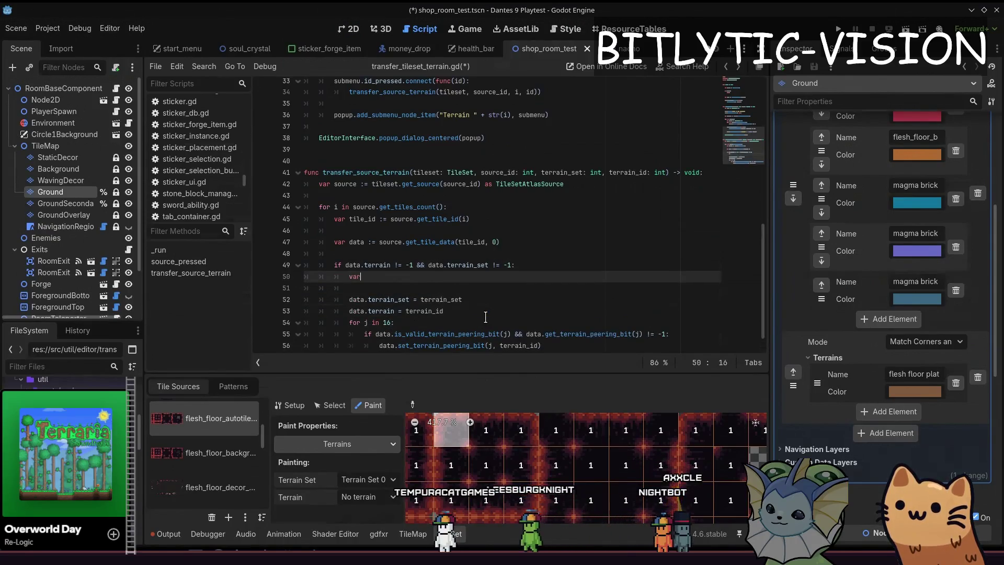
key(alt+Up)
key(Return)
key(Up)
key(Up)
key(Down)
text(var bits_to_updat)
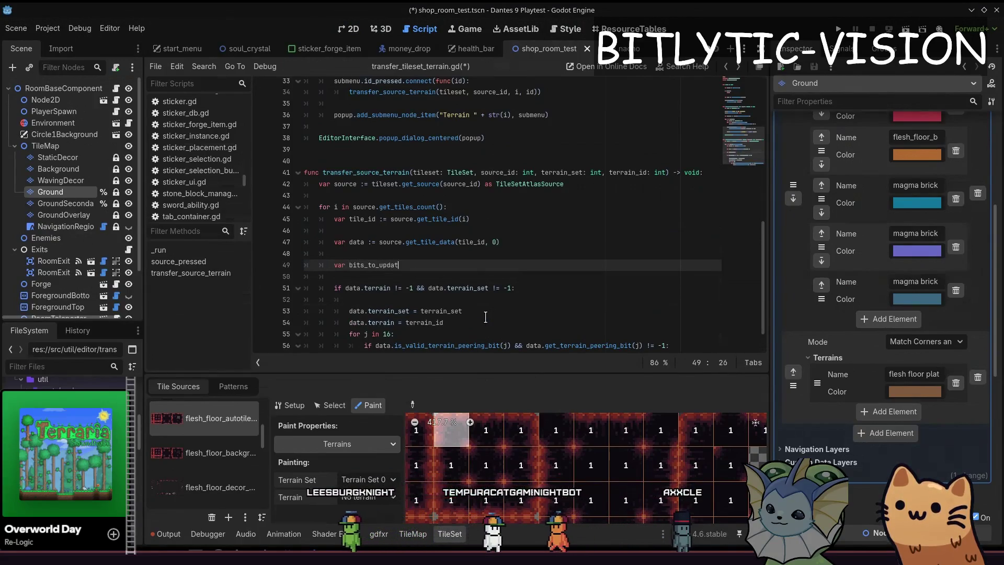
text(e := {})
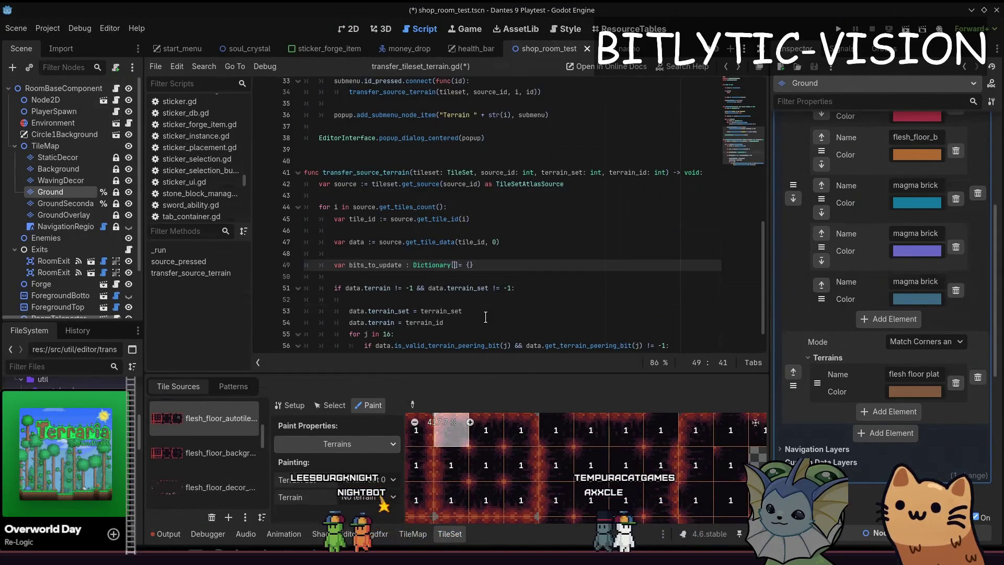
Step: Fix line 49 to 'var bits_to_update : Dictionary[int, int] = {}' and move to the loop's end
key(BackSpace)
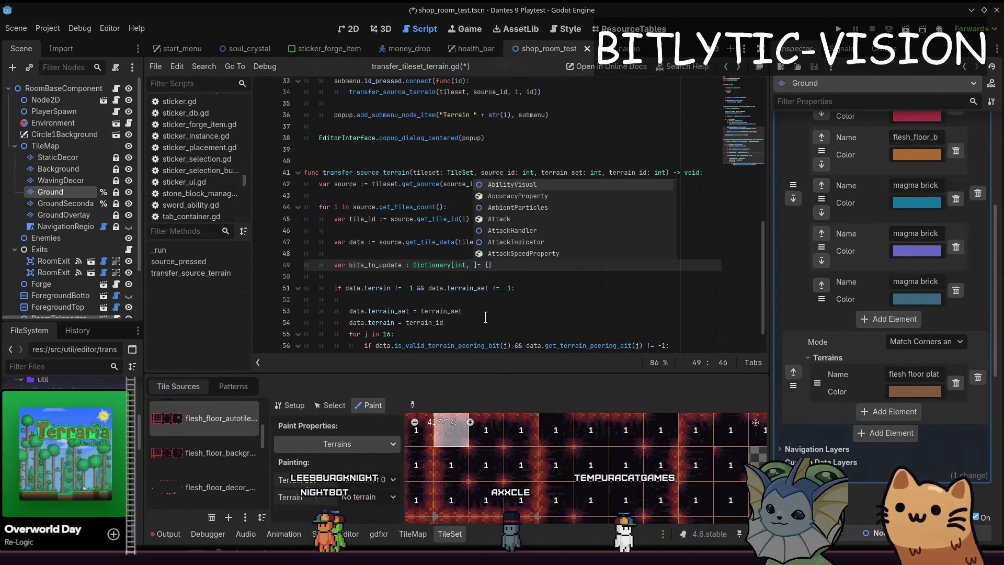
key(BackSpace)
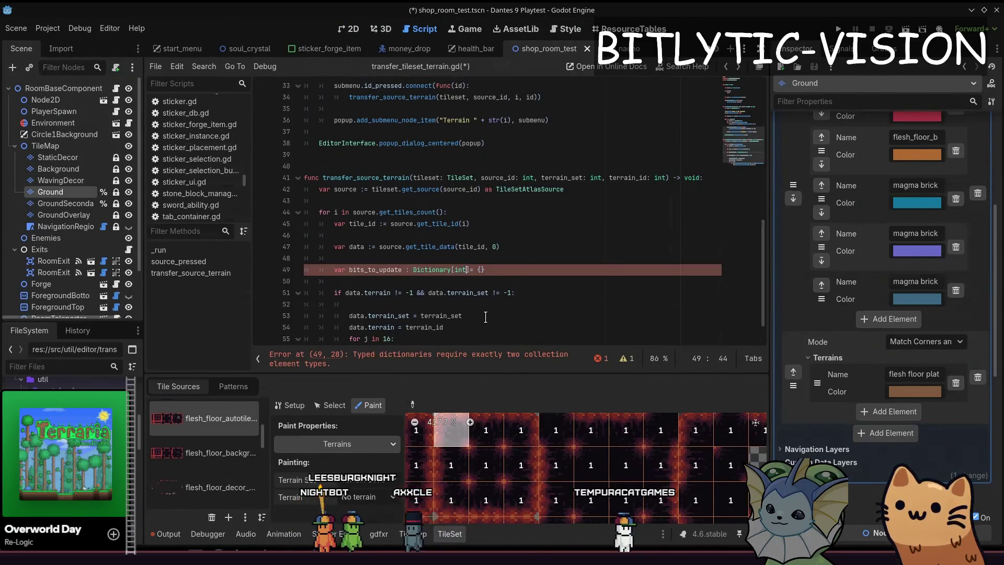
text(, int])
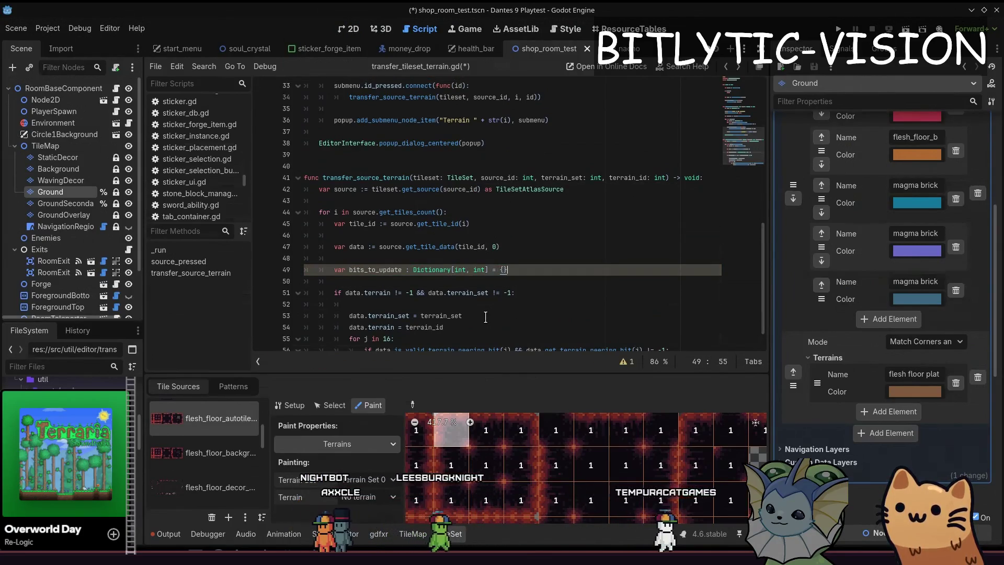
key(End)
key(Down)
key(Down)
key(Down)
key(Down)
key(Down)
key(Down)
key(Down)
key(Down)
key(Up)
key(Up)
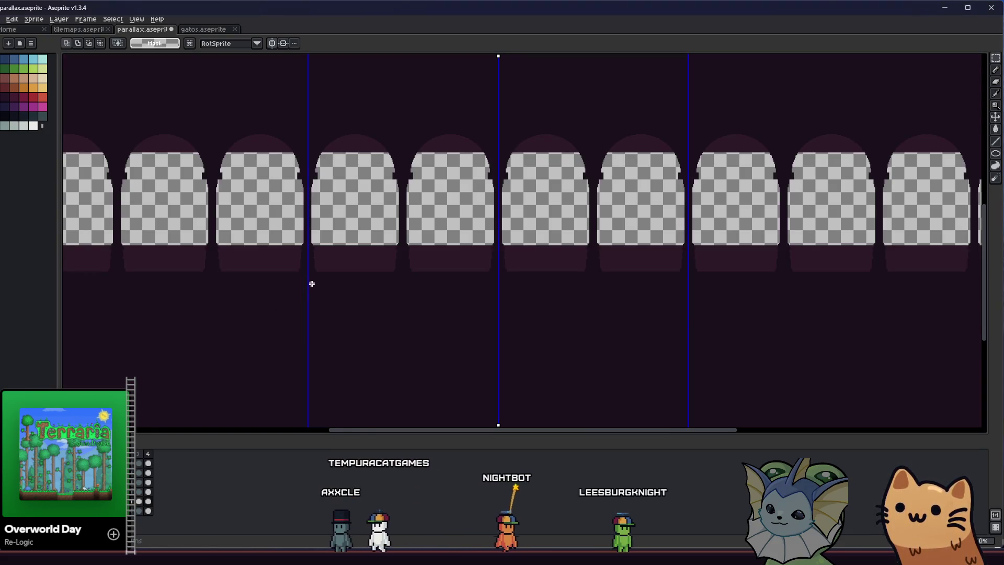
scroll(429, 229, up, 2)
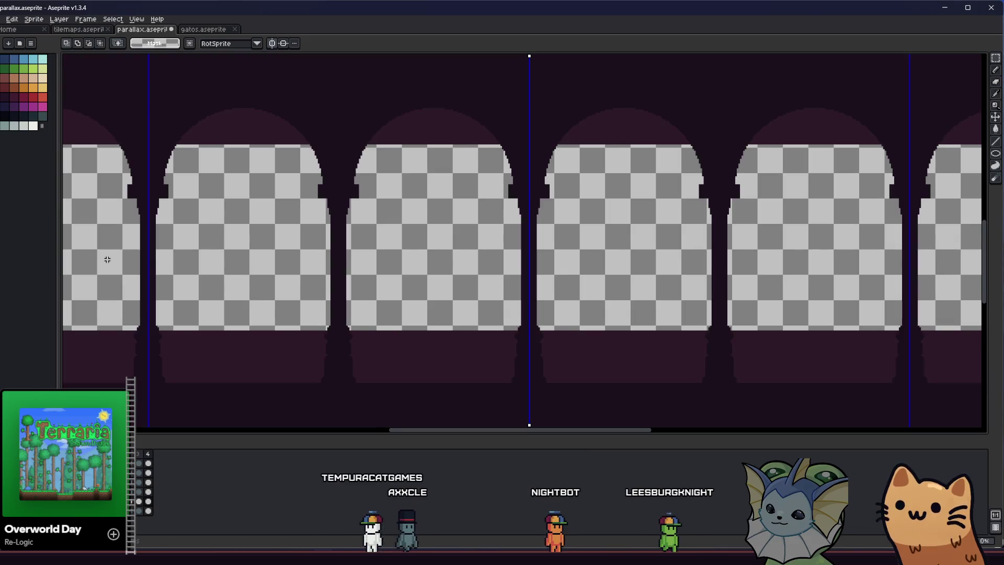
Step: Inspect parallax.aseprite with the eyedropper and rectangle selections across the arch tops, then deselect
key(i)
scroll(284, 147, down, 2)
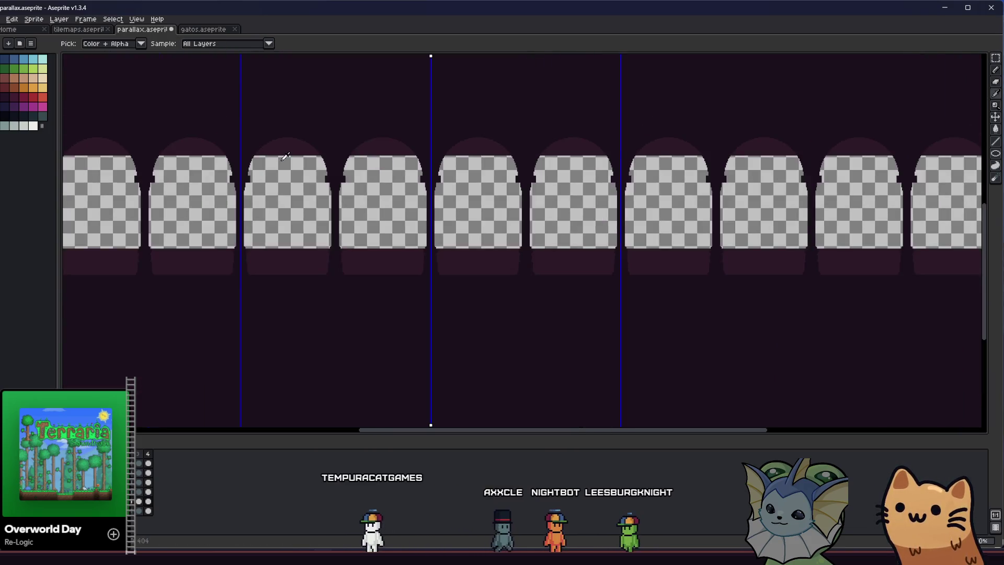
key(m)
drag(270, 164, 727, 110)
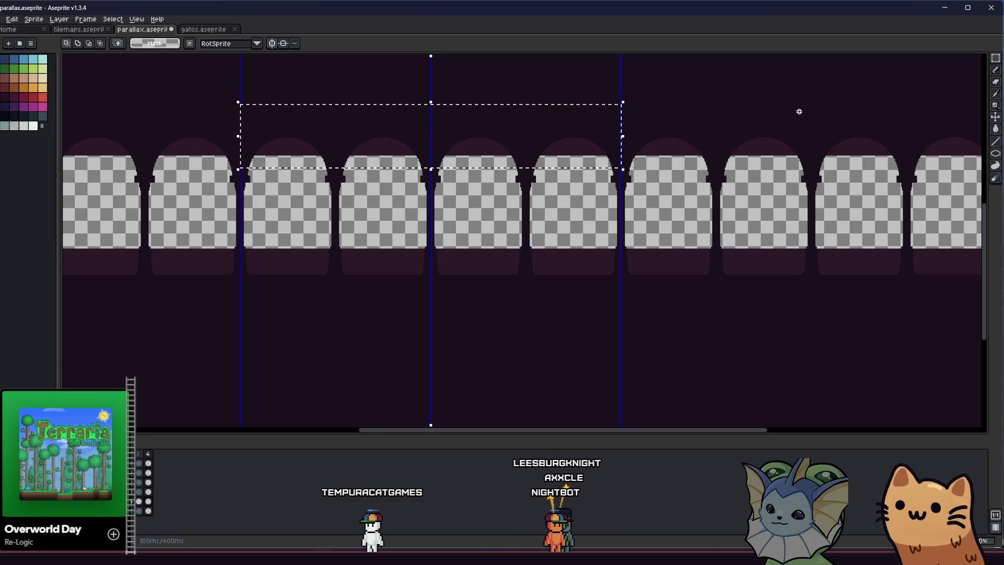
click(524, 239)
scroll(470, 232, left, 1)
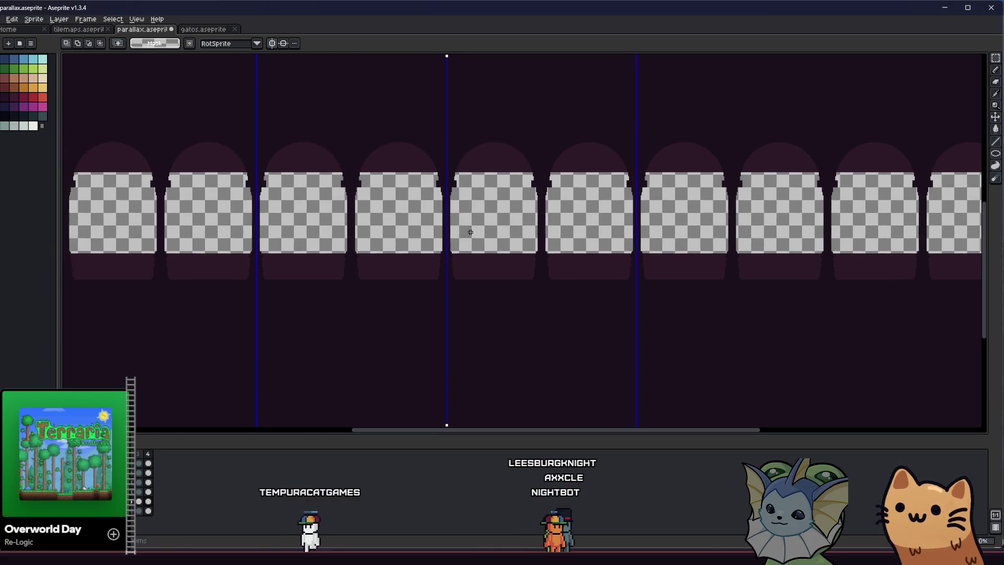
mouse_move(253, 241)
mouse_down()
mouse_move(659, 267)
mouse_move(675, 256)
mouse_up()
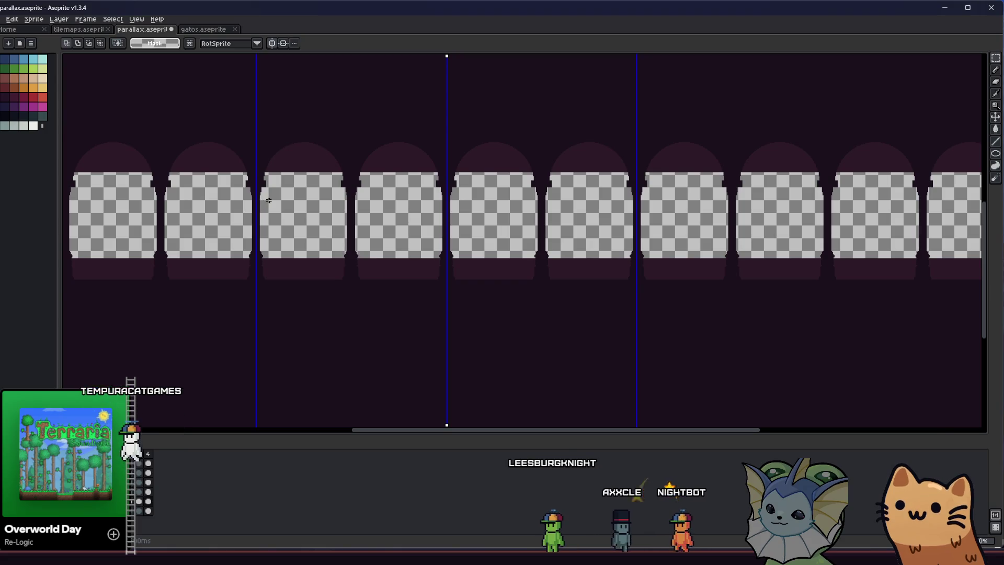
scroll(287, 219, up, 1)
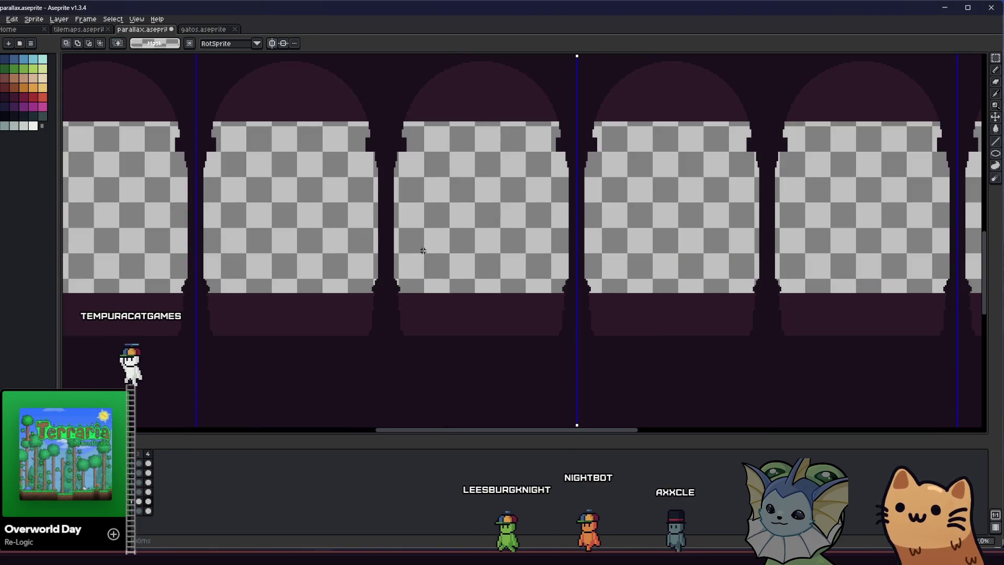
scroll(340, 230, down, 1)
scroll(345, 230, up, 1)
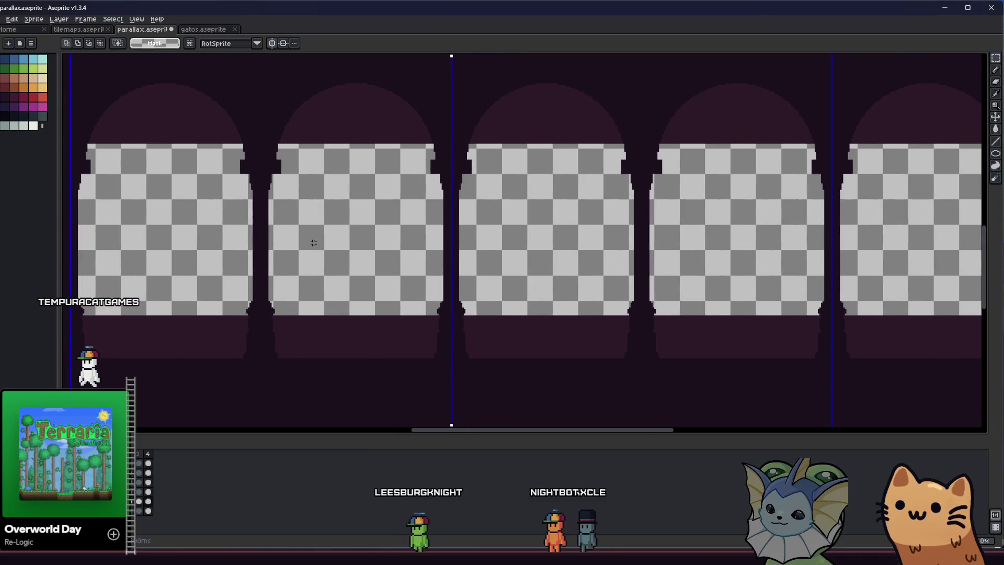
Step: Draw mirrored dark lines with the pencil, then clear the middle pillars, undo it and deselect
key(b)
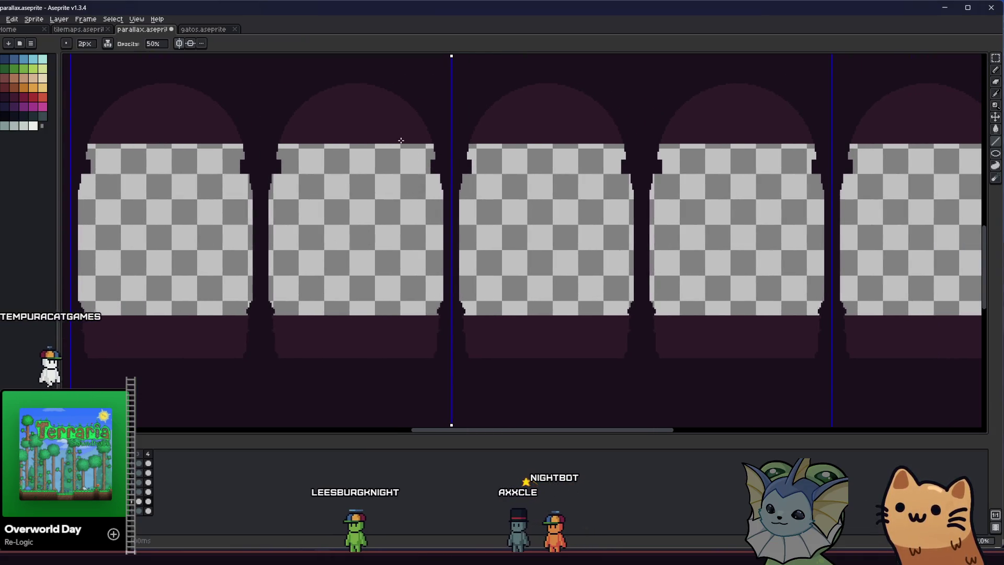
click(108, 44)
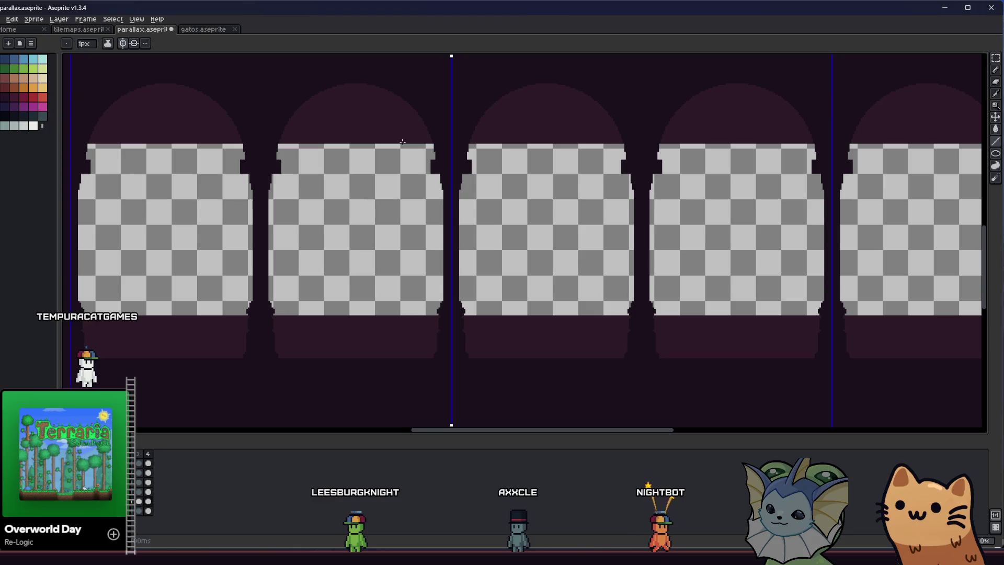
scroll(399, 146, up, 1)
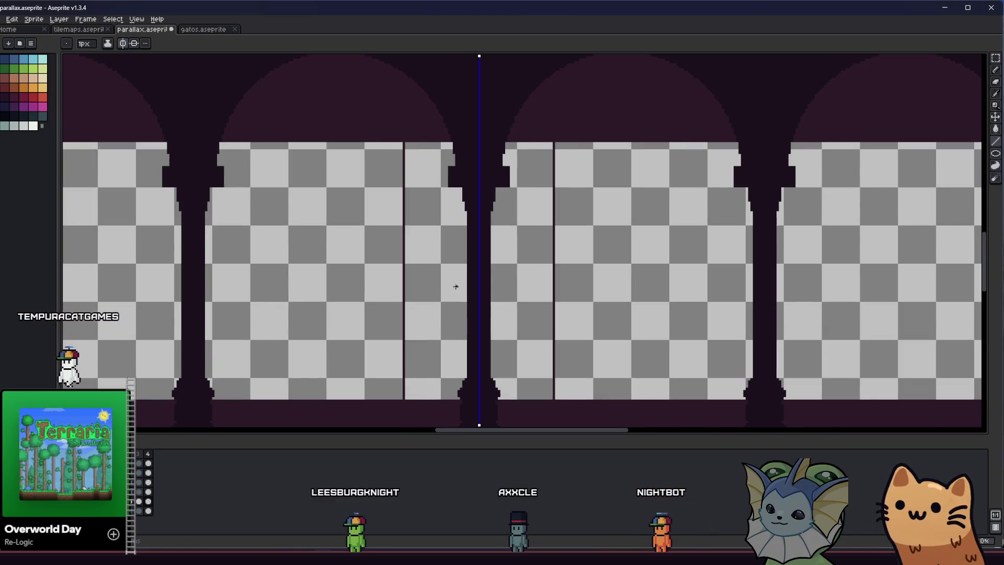
scroll(514, 284, down, 1)
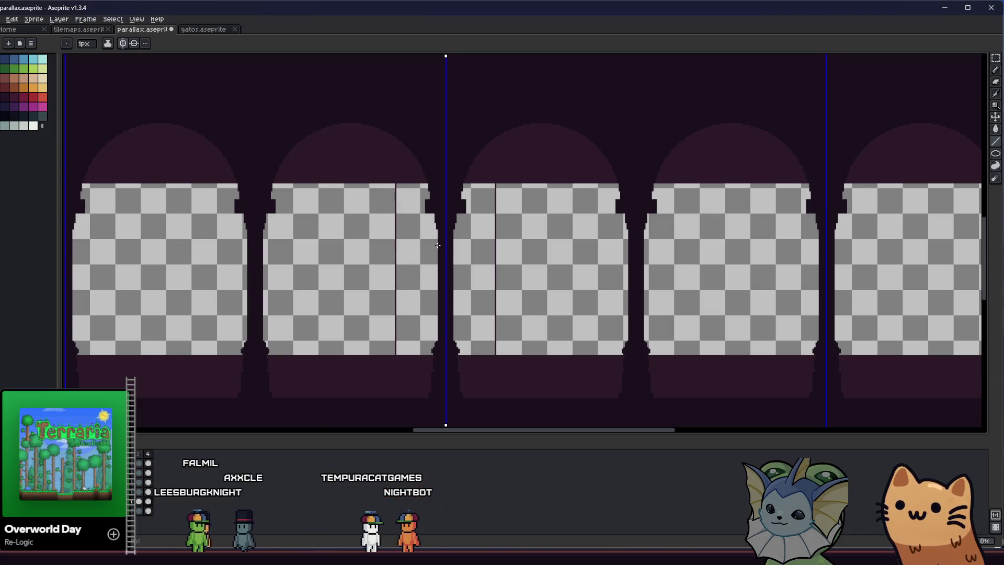
key(m)
drag(379, 173, 516, 408)
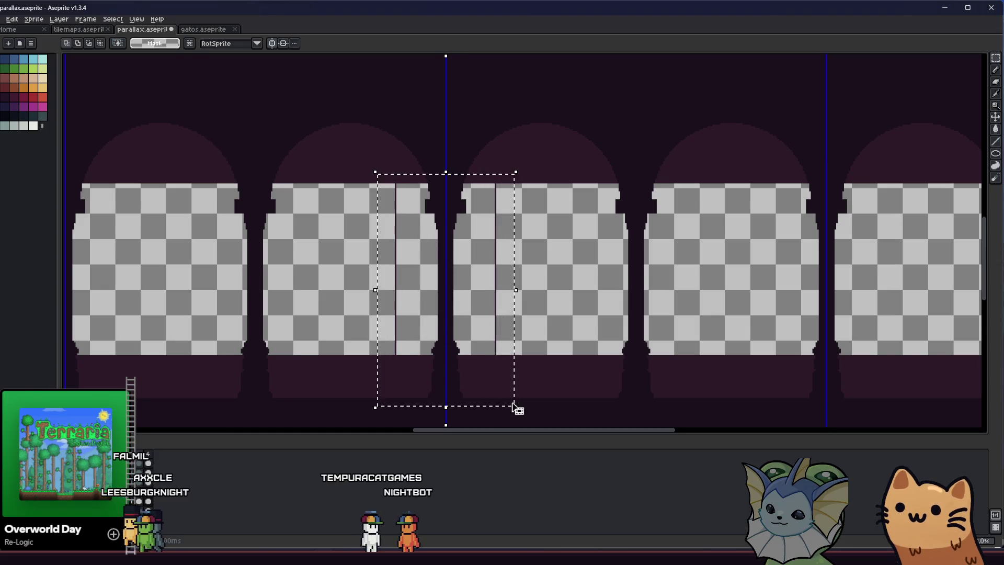
key(Delete)
key(ctrl+z)
key(ctrl+d)
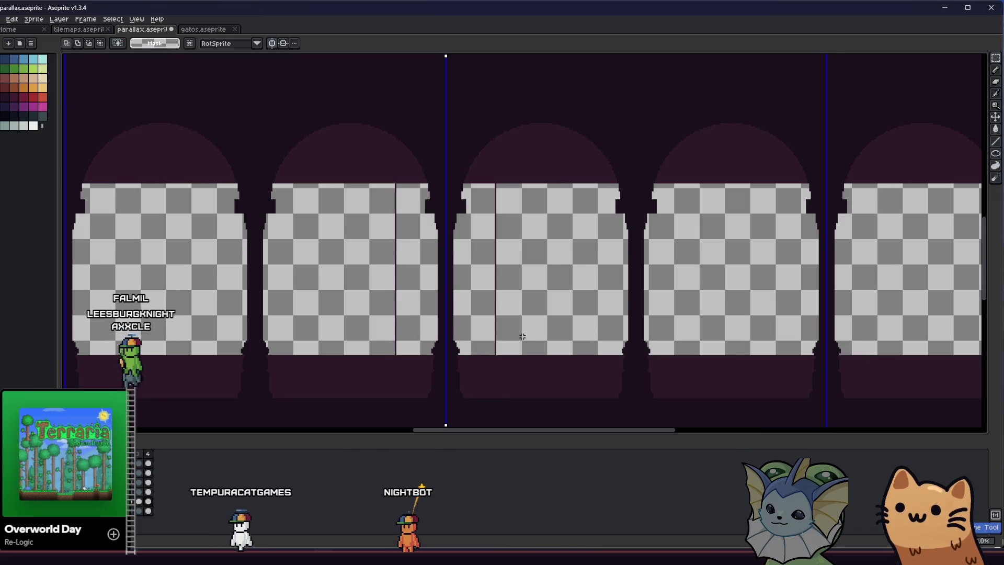
scroll(498, 353, up, 1)
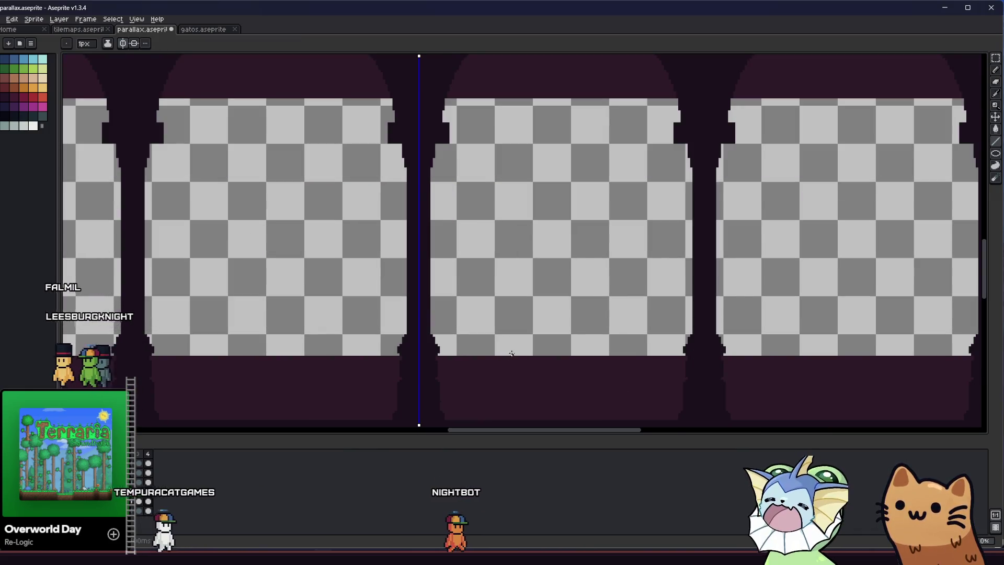
Step: Draw mirrored vertical bars and a crossbar in the centre arches, undoing an unwanted filled band
drag(511, 354, 511, 98)
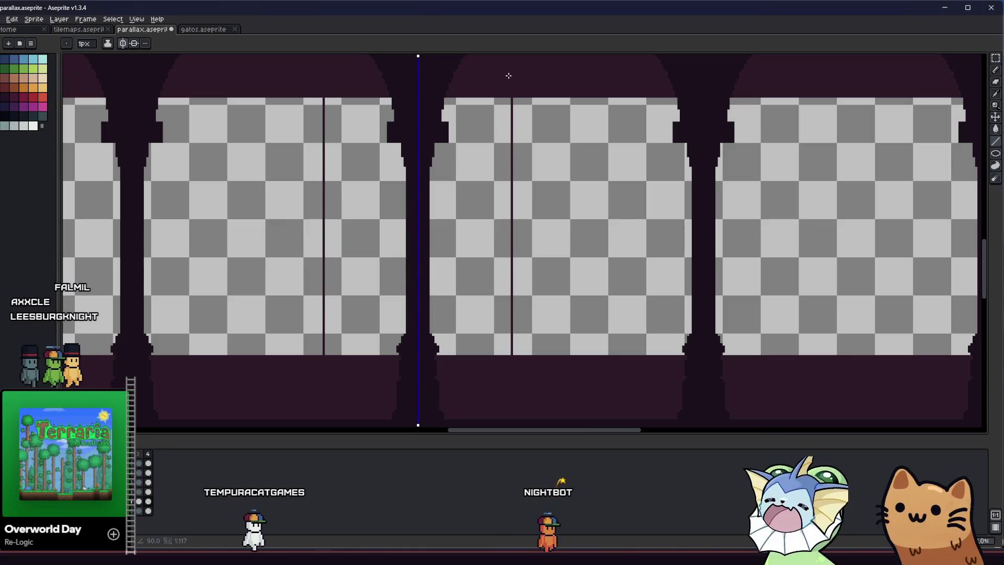
key(g)
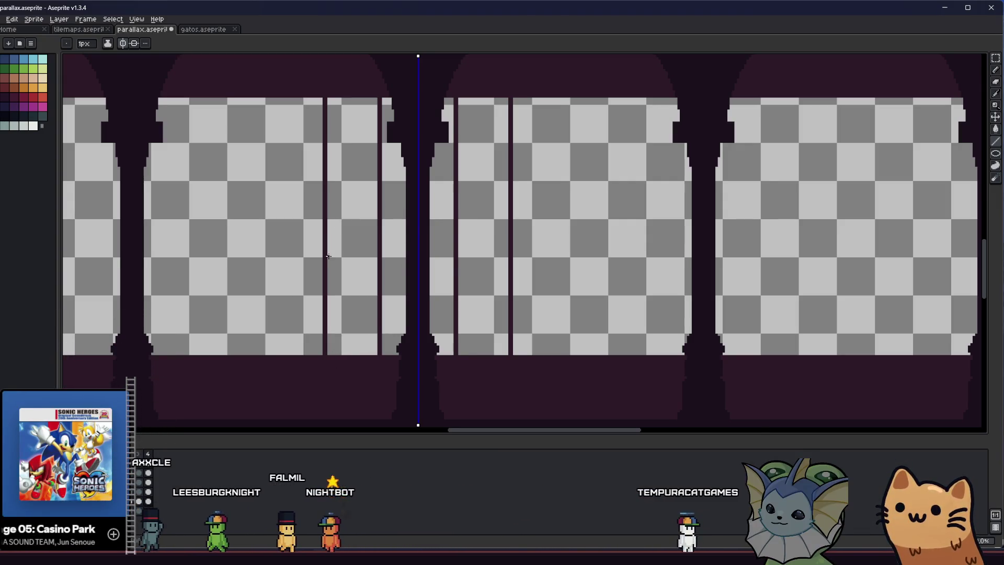
mouse_move(326, 217)
mouse_down()
mouse_move(508, 217)
mouse_move(327, 207)
mouse_up()
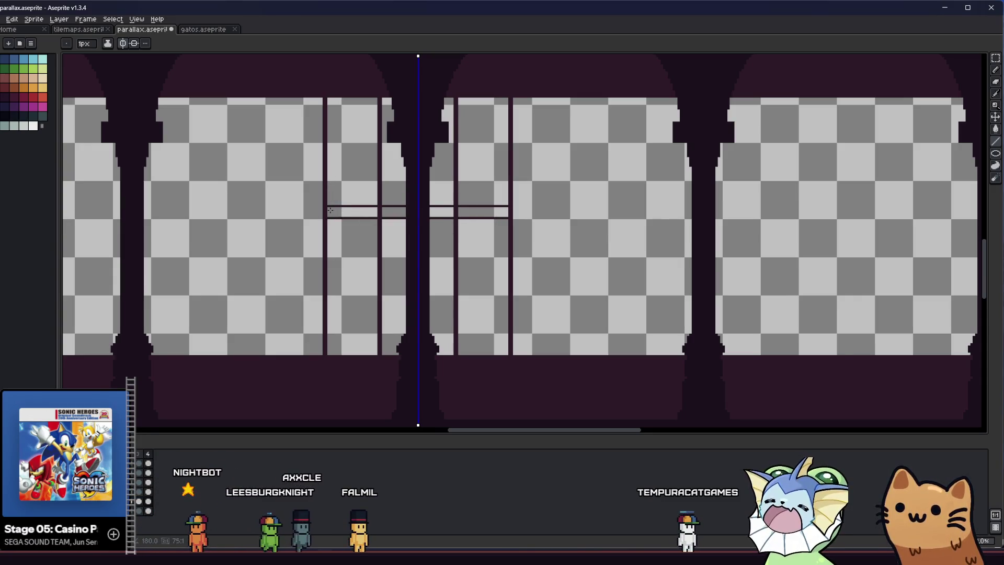
key(g)
click(370, 210)
key(ctrl+z)
key(ctrl+z)
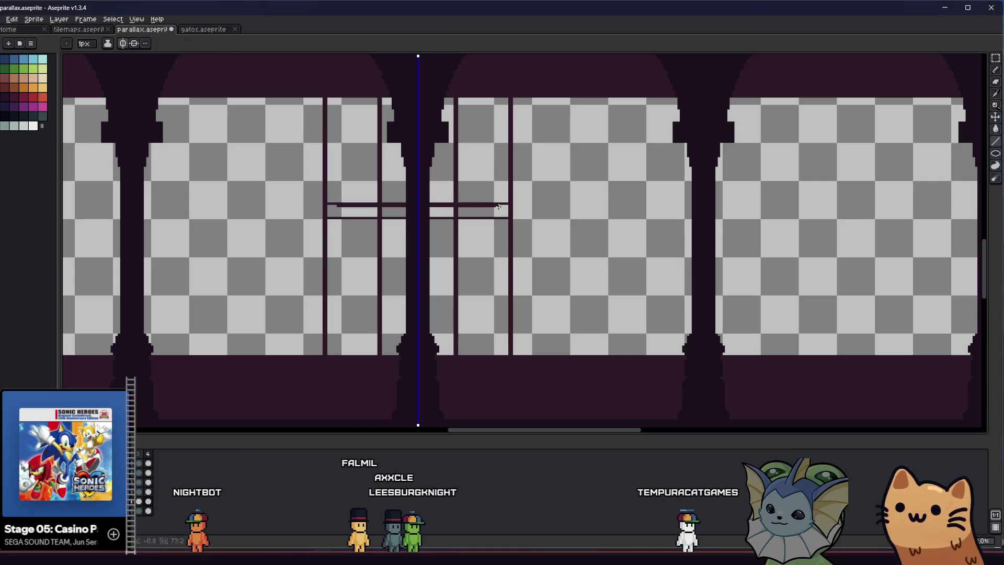
Step: Touch up dark pixels around the window post and save parallax.aseprite
key(ctrl+s)
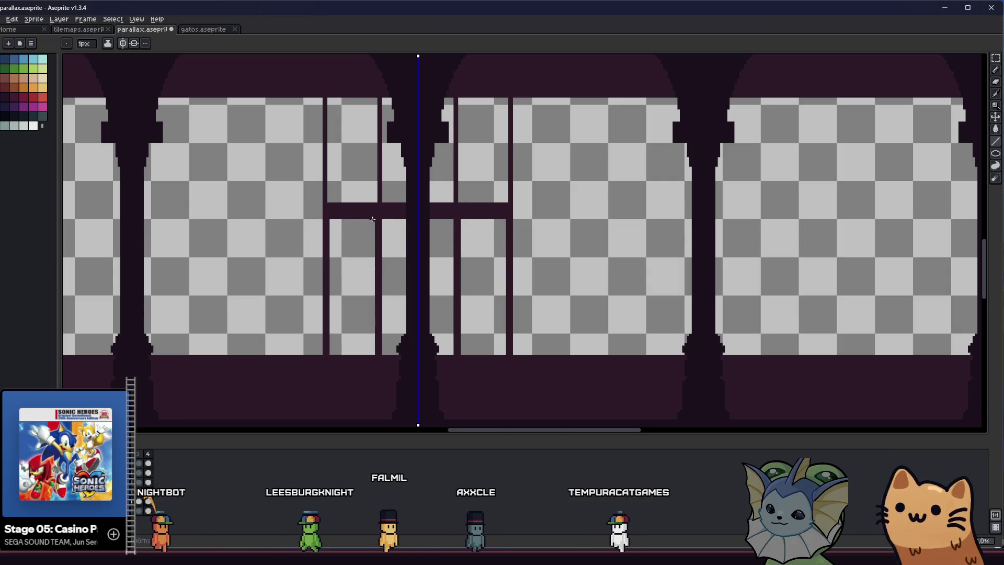
key(ctrl+s)
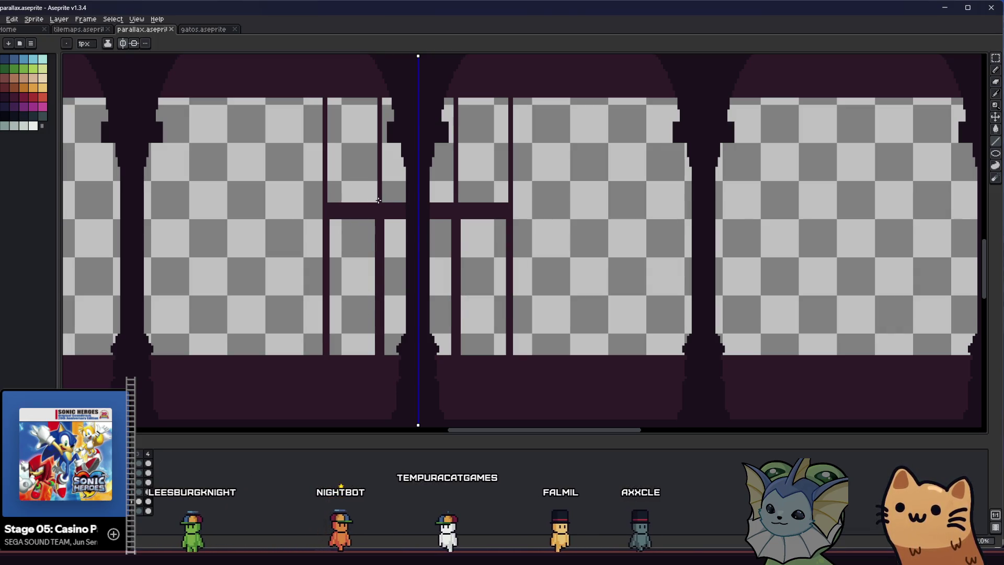
drag(377, 202, 386, 239)
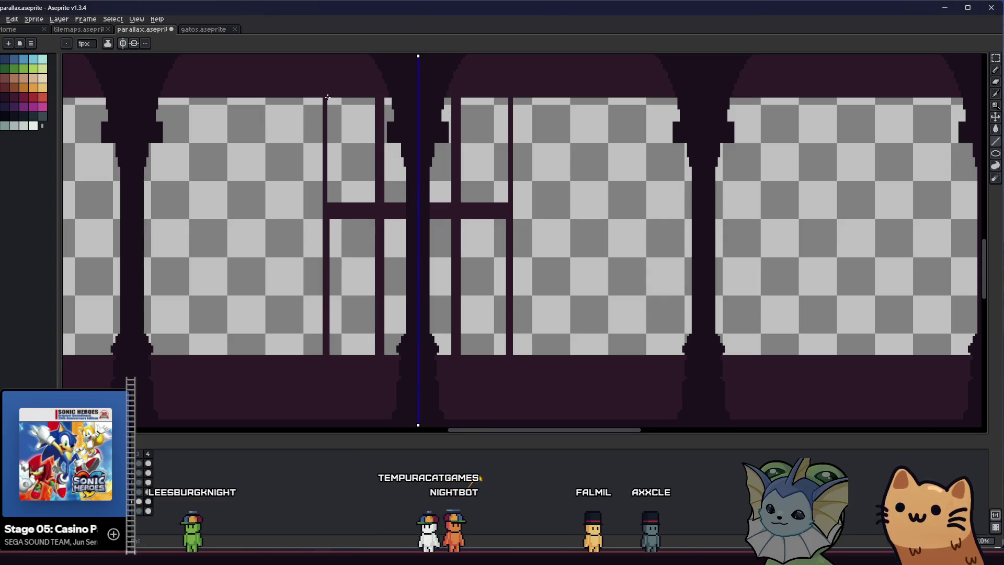
key(ctrl+s)
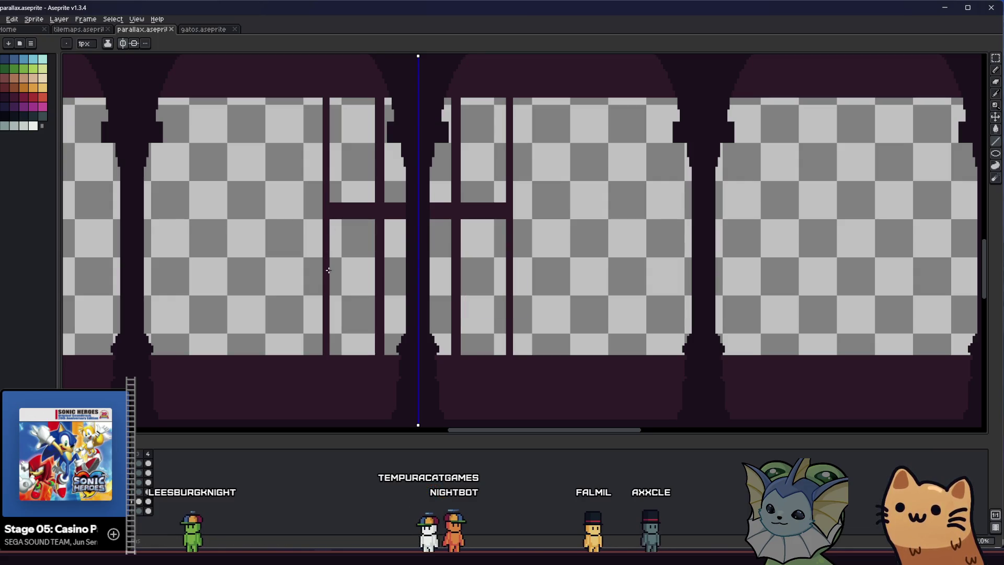
scroll(329, 278, up, 2)
scroll(345, 244, up, 1)
scroll(360, 220, up, 1)
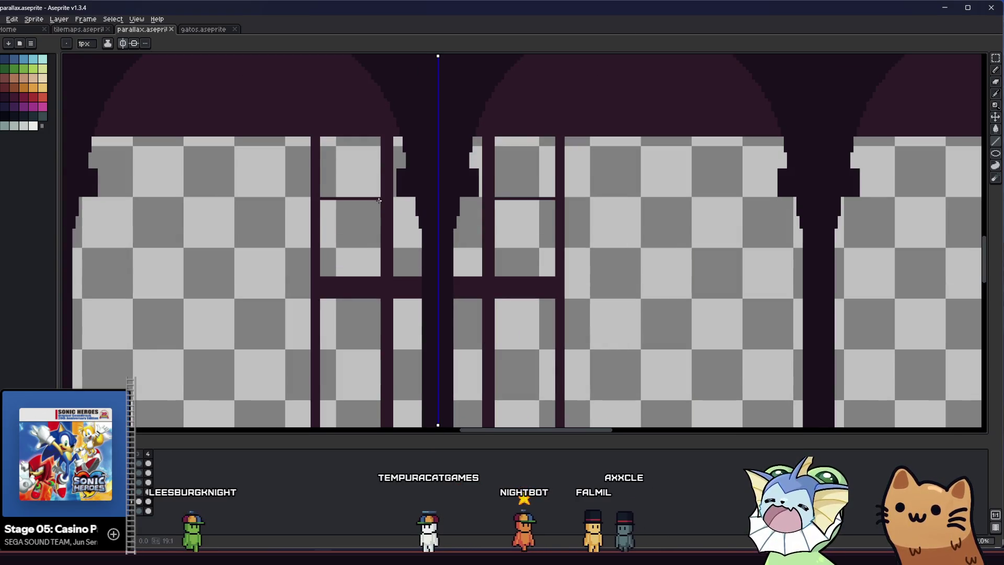
Step: Fill the upper panes dark and paint a full-opacity mirrored dark stroke atop both arches
click(356, 182)
scroll(336, 199, up, 1)
scroll(330, 198, up, 1)
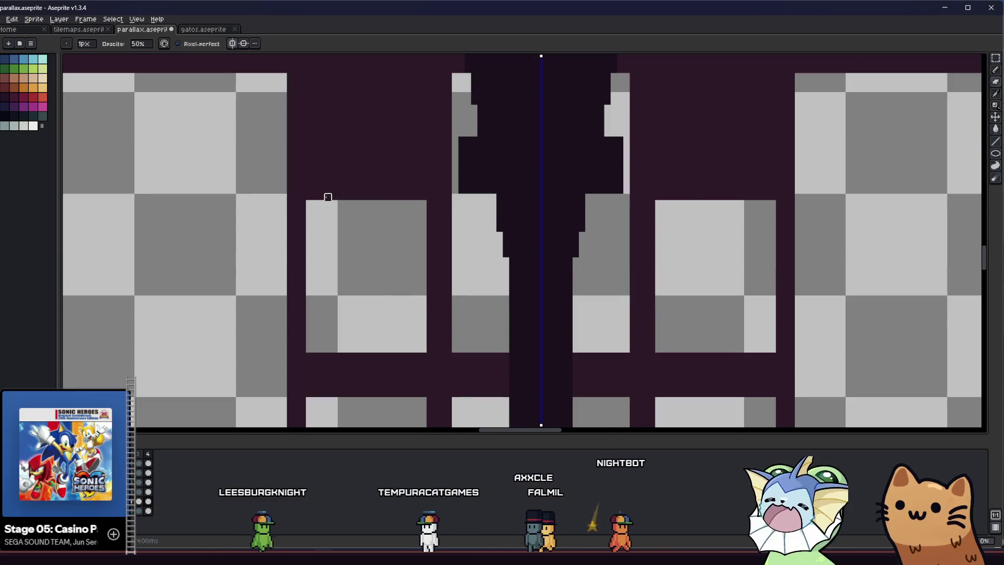
click(146, 46)
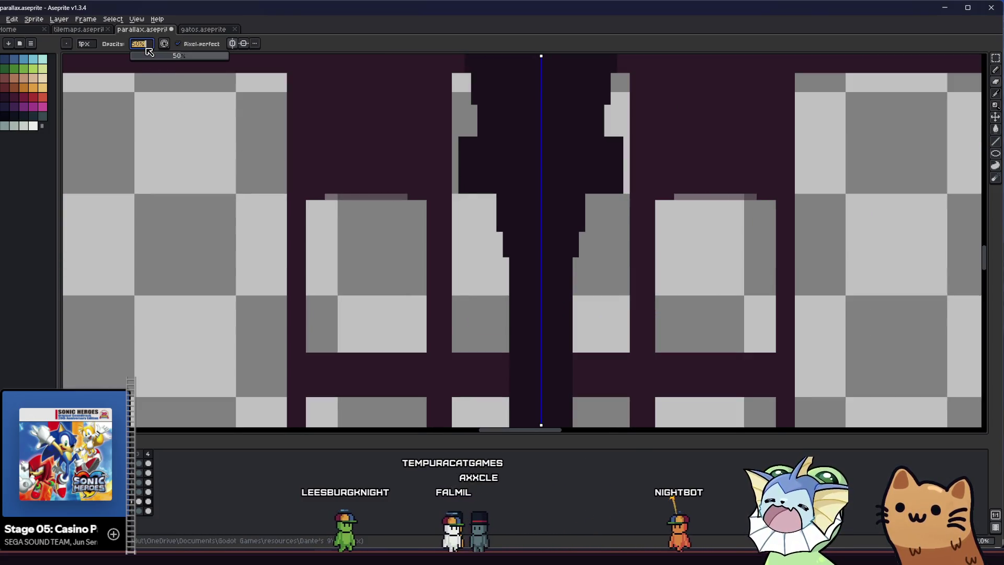
text(10)
key(Return)
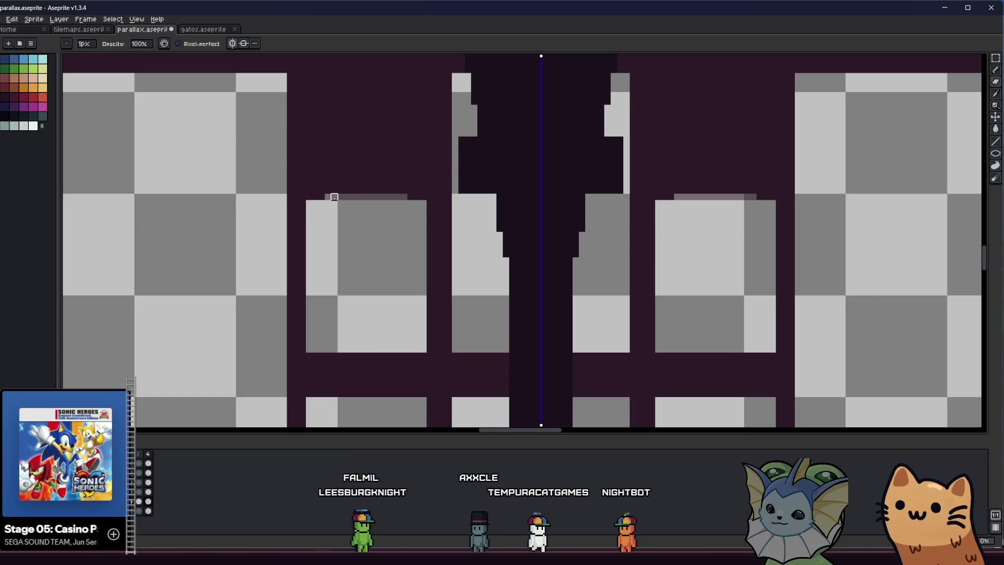
drag(343, 197, 404, 196)
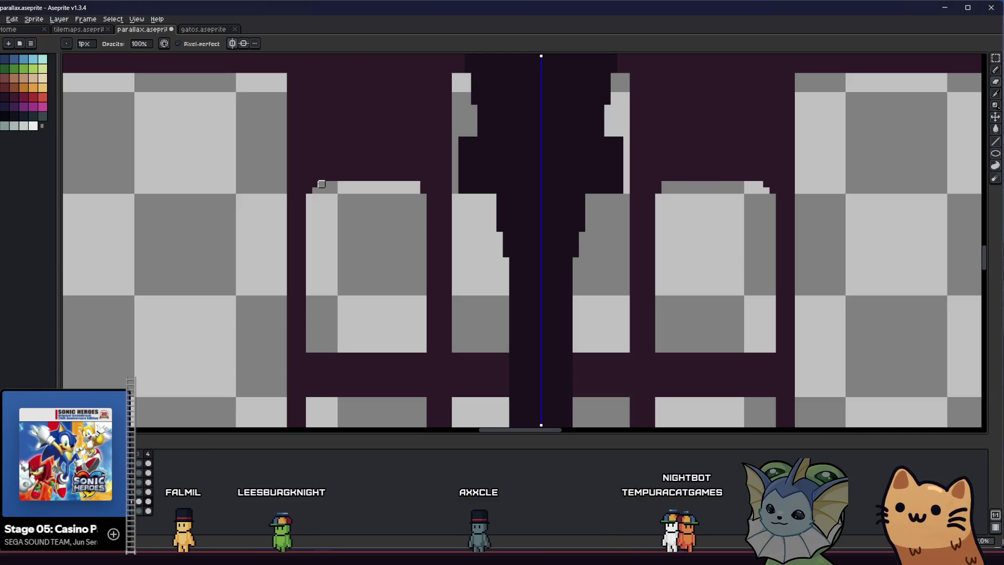
Step: Add a mirrored light top row to the small arches and save the parallax sprite
drag(328, 178, 409, 178)
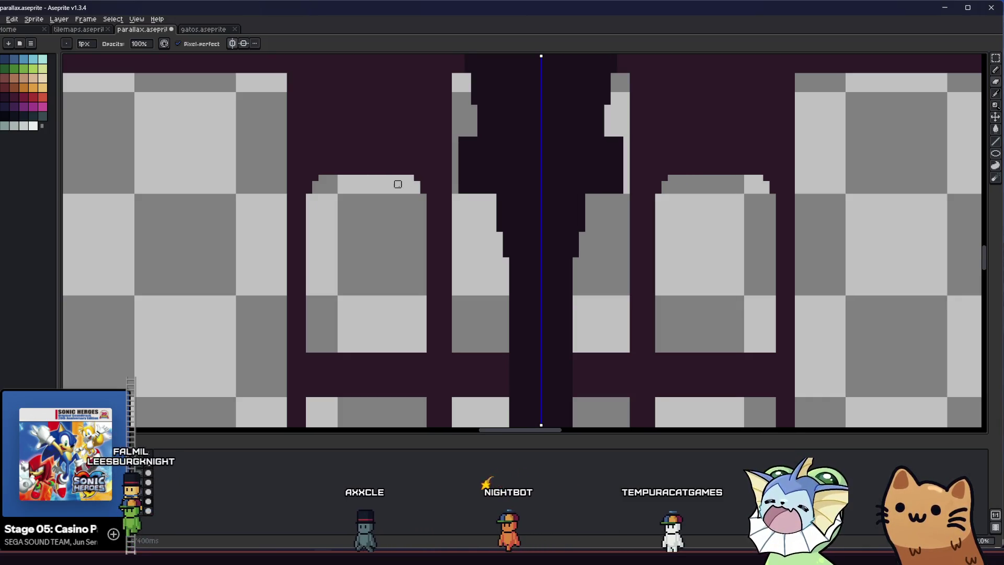
scroll(314, 236, down, 2)
scroll(329, 220, up, 2)
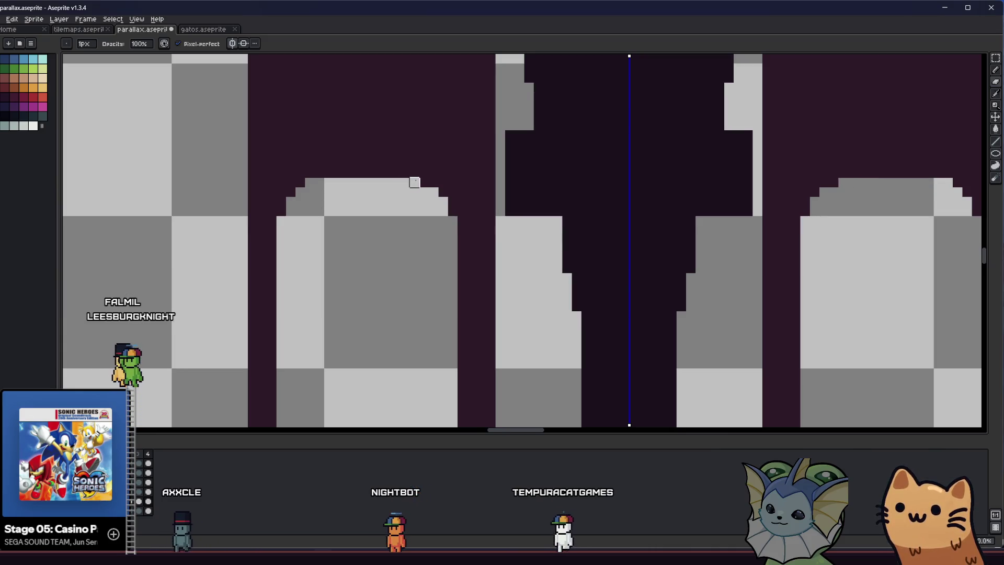
scroll(302, 204, down, 3)
scroll(302, 204, up, 3)
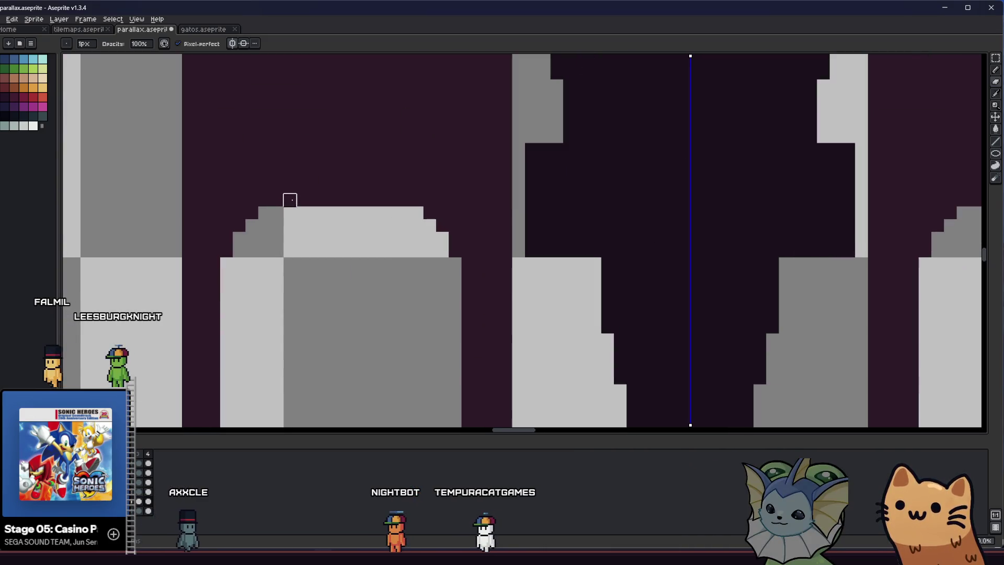
scroll(352, 217, down, 2)
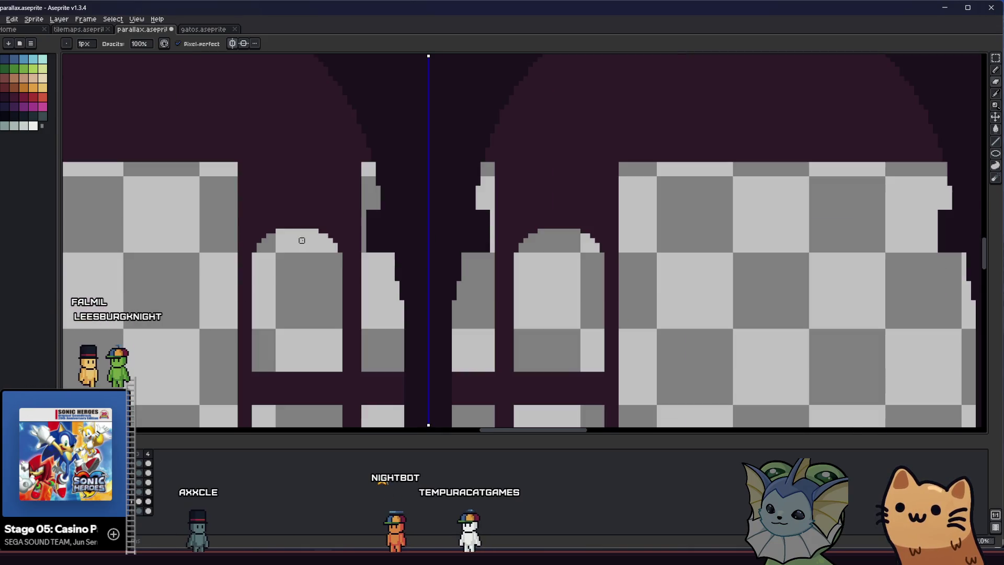
key(ctrl+s)
scroll(259, 243, down, 2)
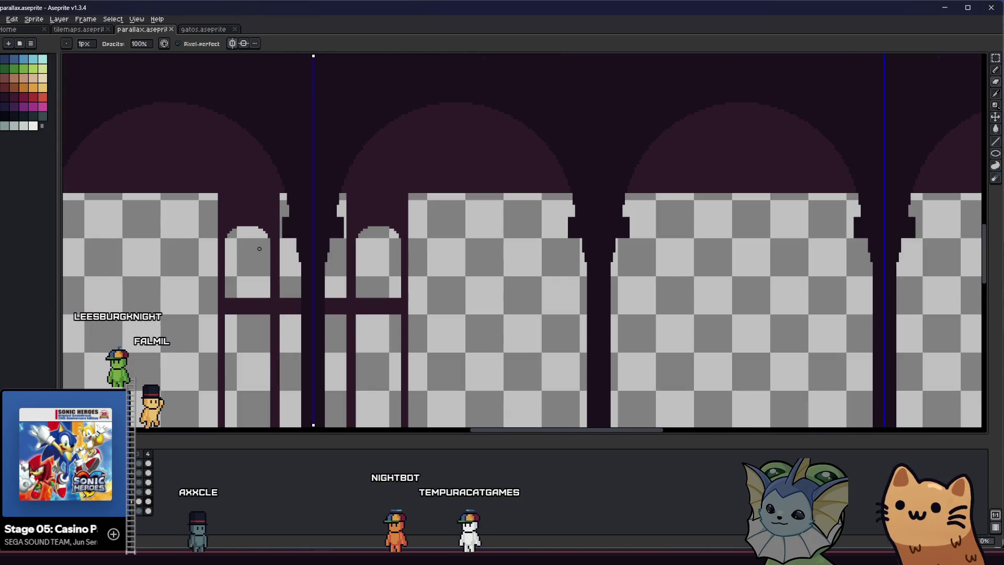
drag(248, 263, 297, 209)
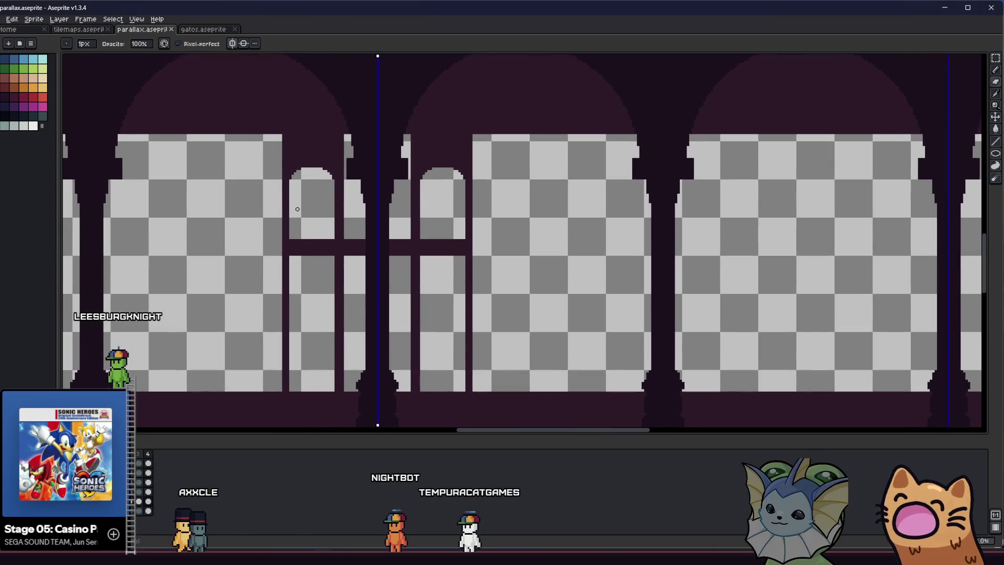
scroll(345, 159, up, 1)
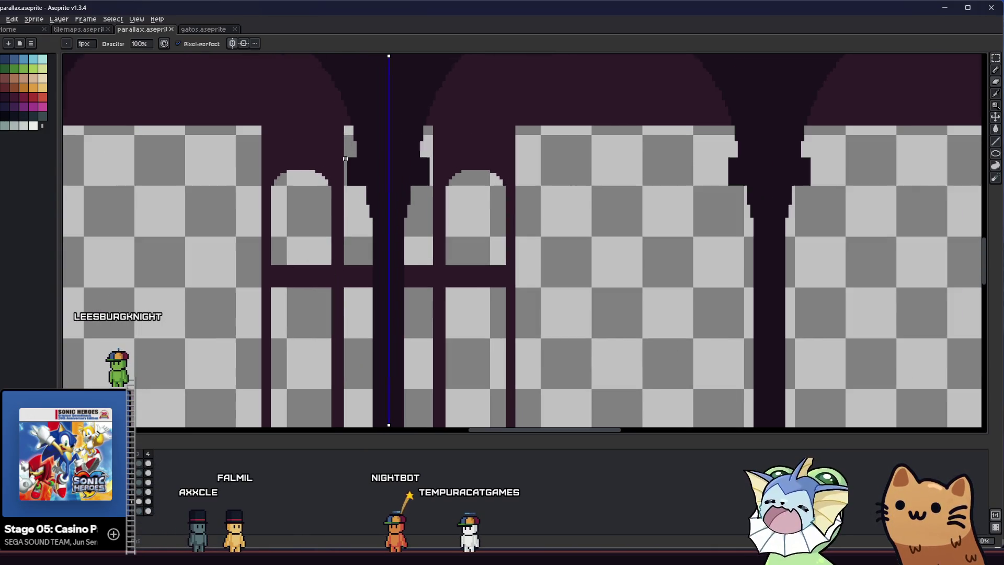
scroll(346, 157, up, 1)
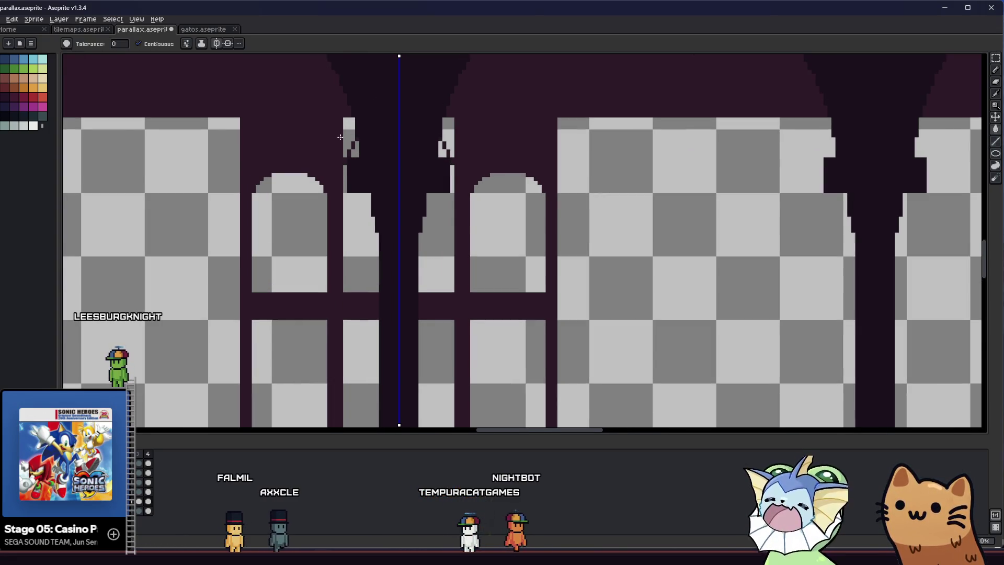
key(g)
Step: Paint-bucket away the dark pillars and trim both corner pixels off the central arch's top row
click(354, 152)
scroll(363, 126, up, 1)
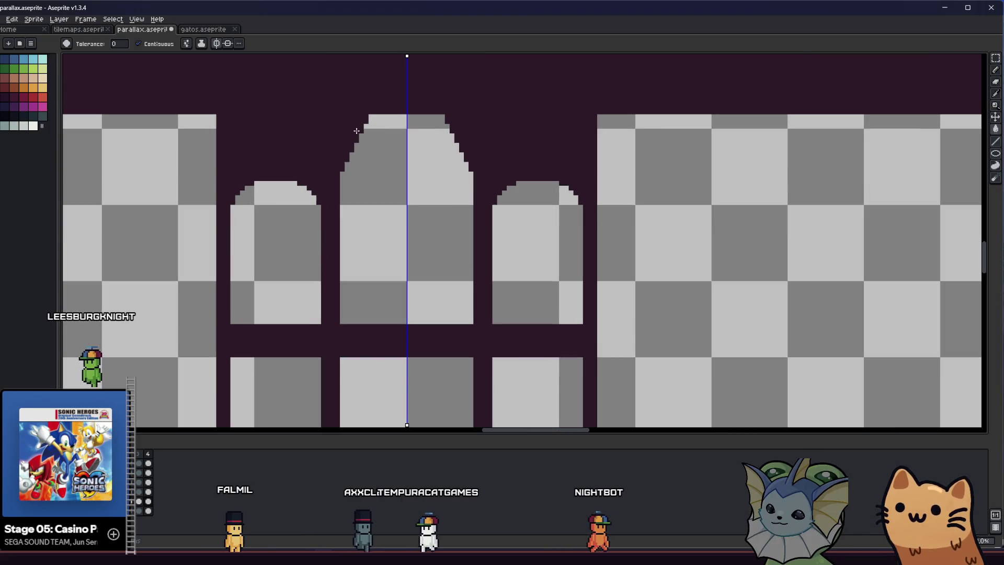
scroll(363, 125, up, 1)
key(b)
click(380, 119)
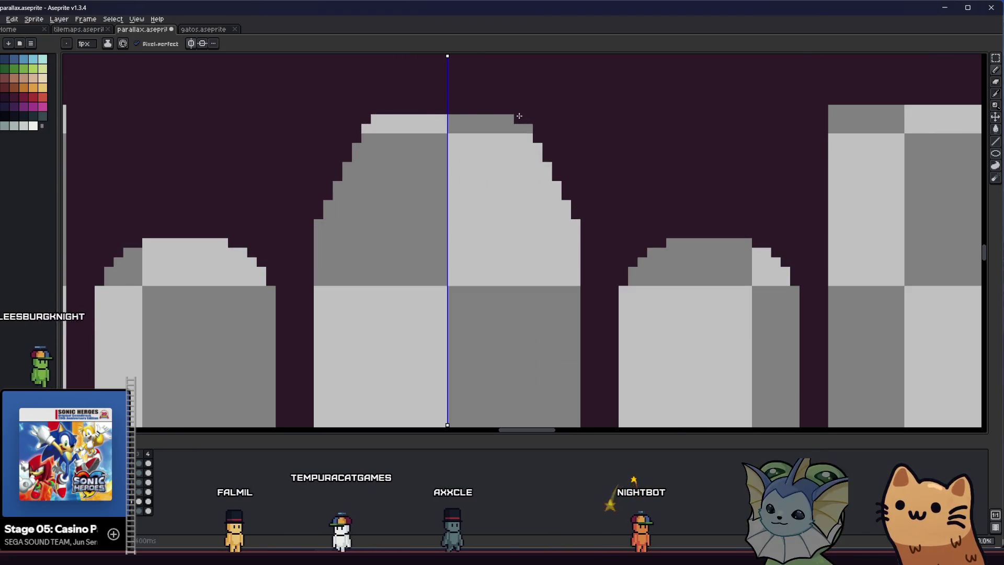
click(514, 119)
scroll(510, 117, down, 1)
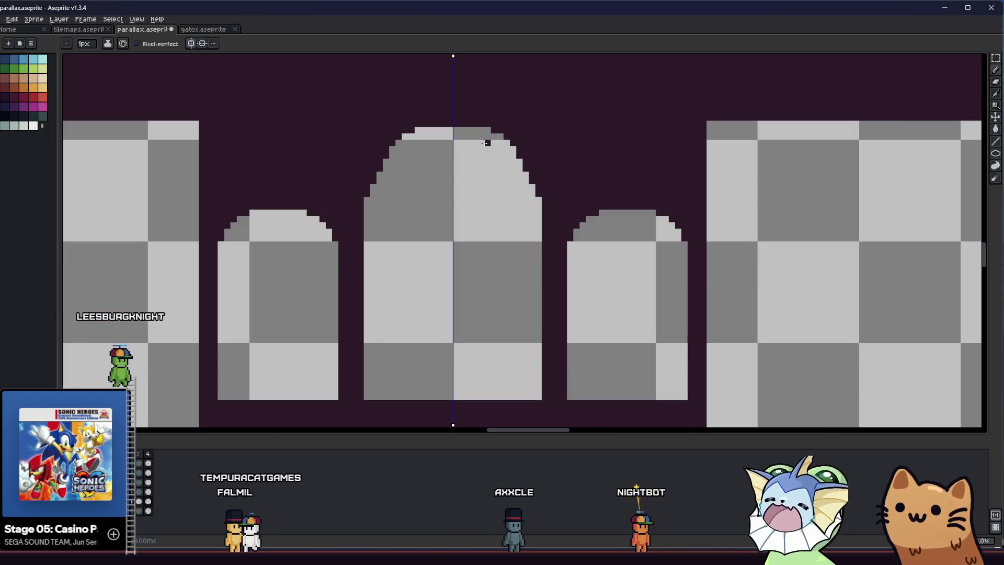
scroll(486, 139, down, 1)
scroll(503, 138, up, 2)
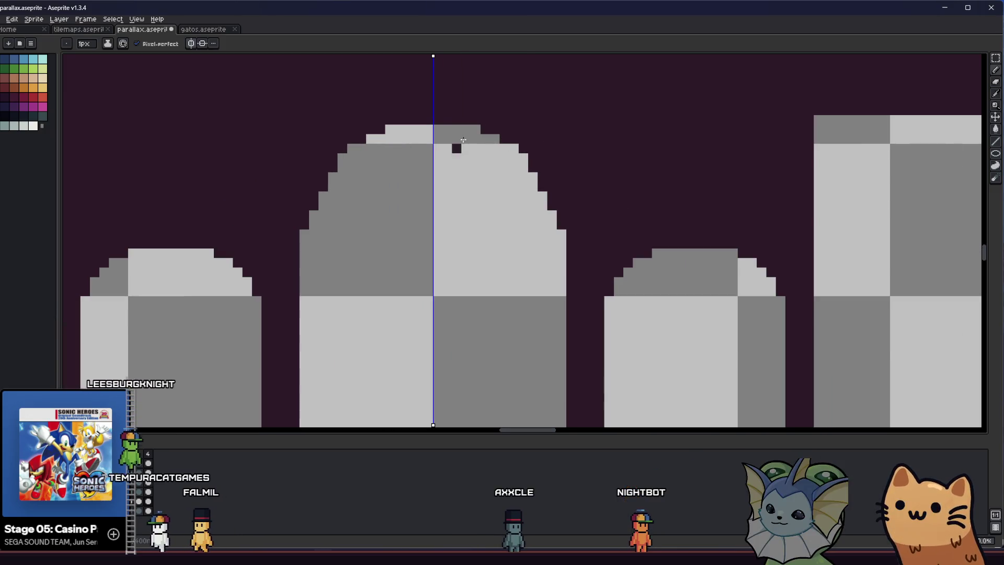
scroll(483, 186, down, 1)
scroll(442, 197, down, 1)
scroll(392, 182, up, 2)
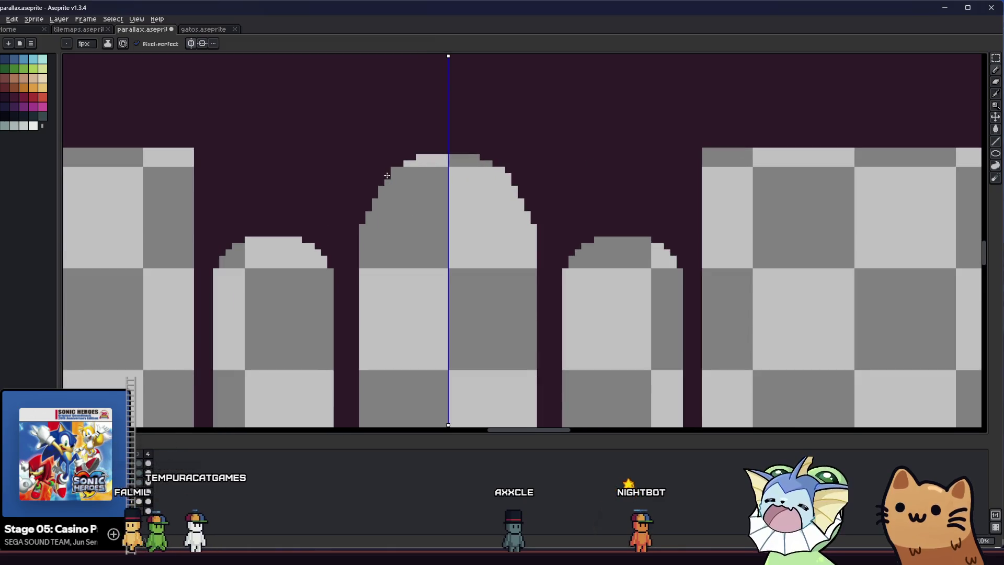
scroll(377, 196, down, 1)
scroll(367, 221, up, 1)
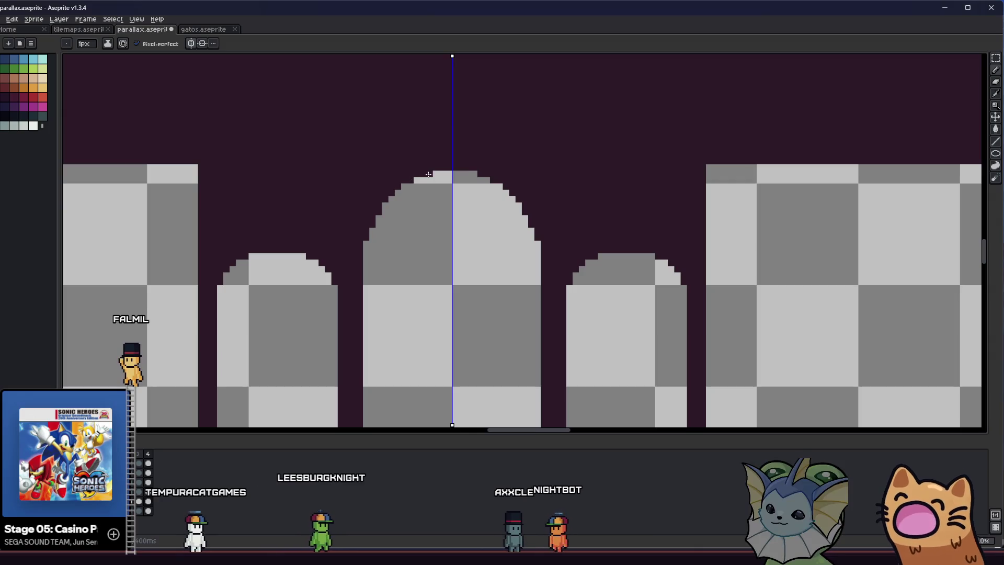
key(ctrl)
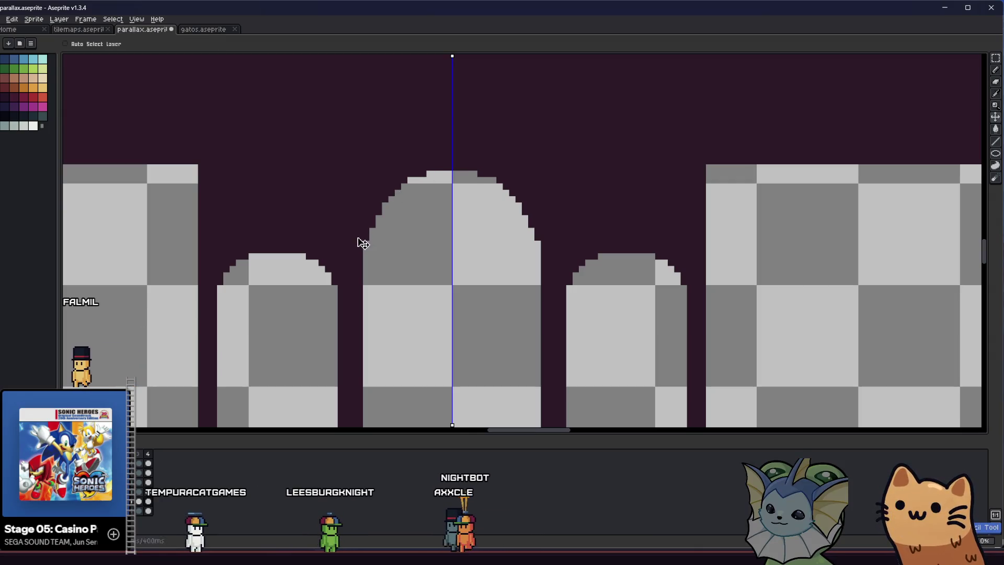
scroll(363, 251, down, 2)
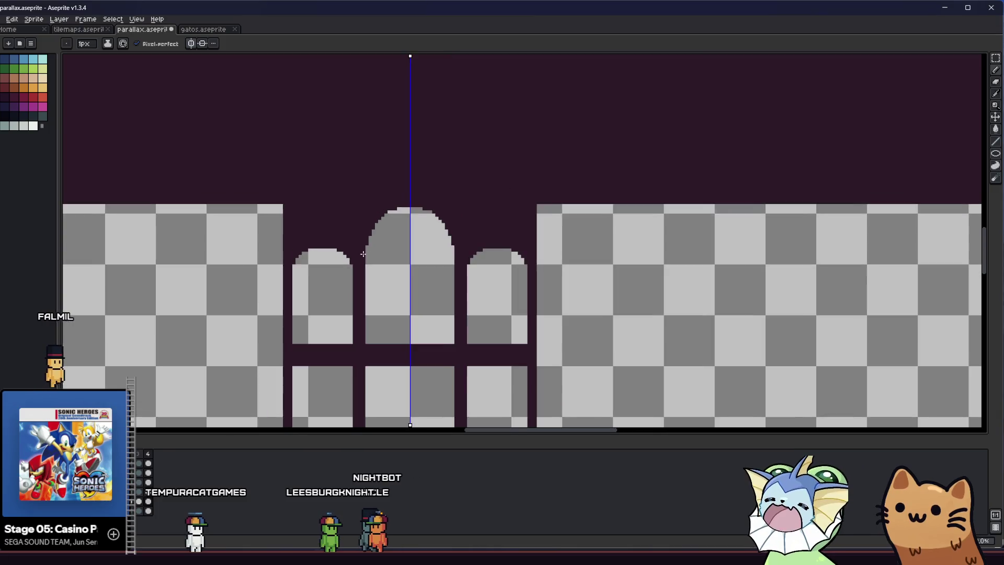
scroll(321, 280, down, 2)
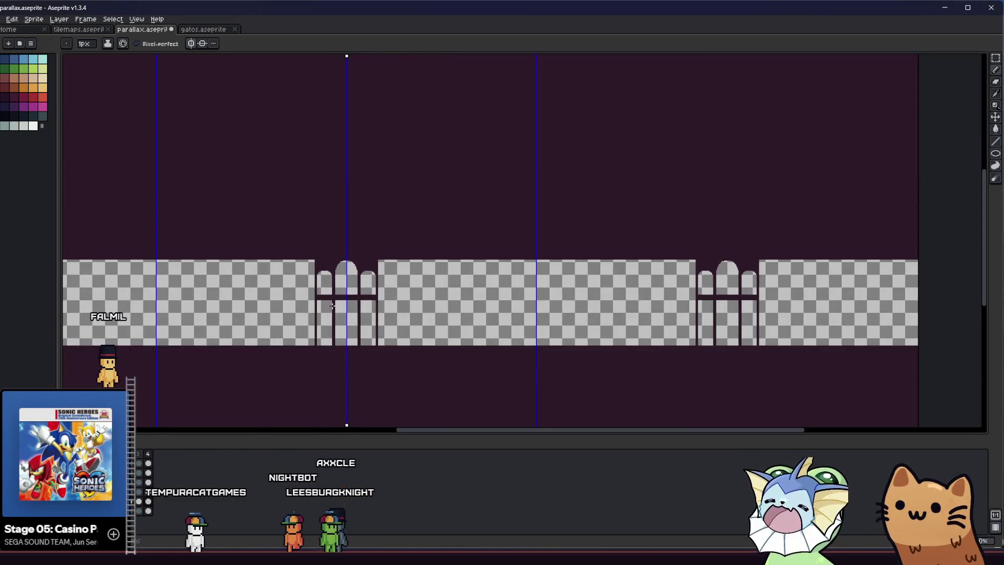
scroll(333, 306, up, 1)
scroll(322, 286, up, 1)
drag(320, 284, 336, 272)
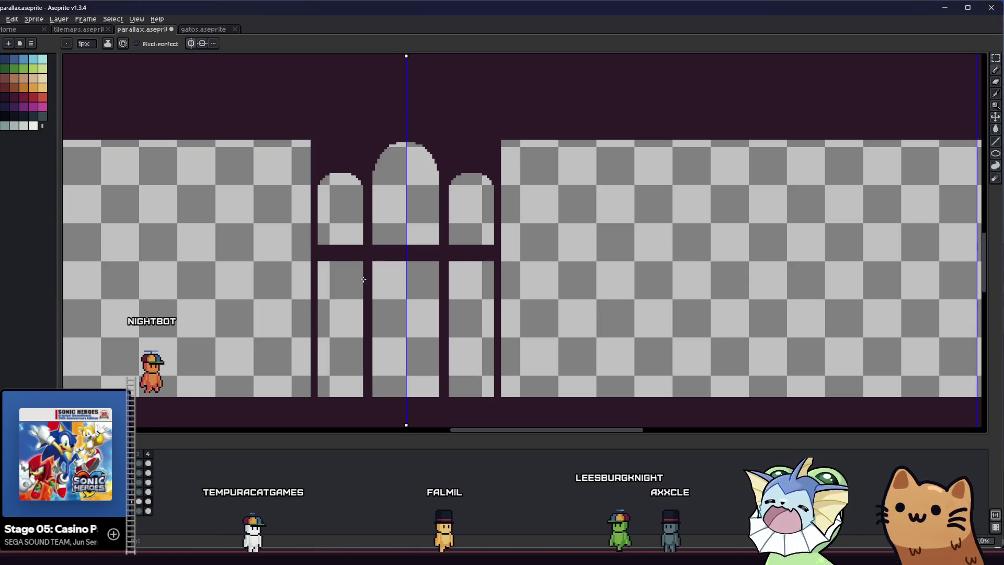
scroll(369, 251, up, 1)
scroll(372, 228, up, 1)
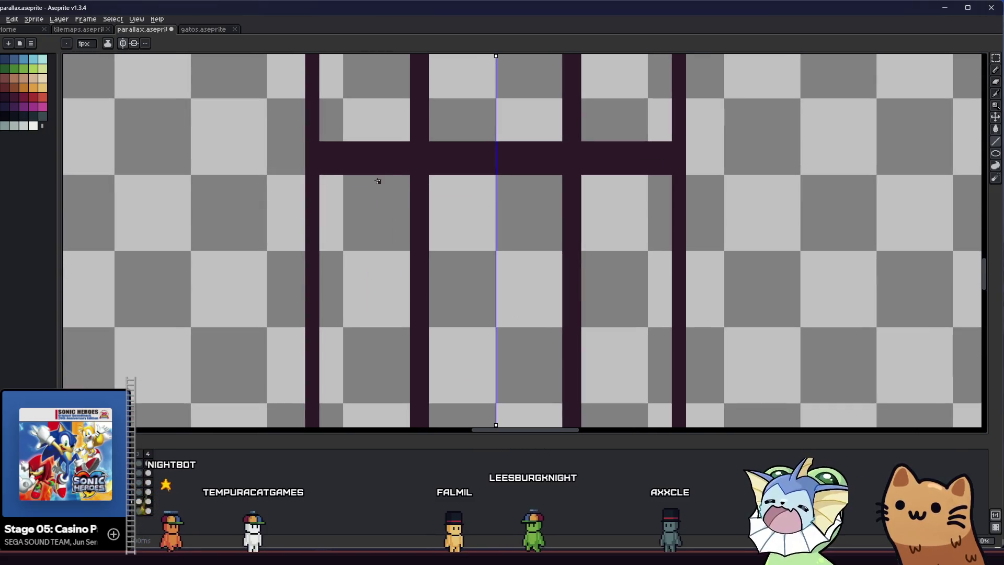
scroll(466, 176, down, 1)
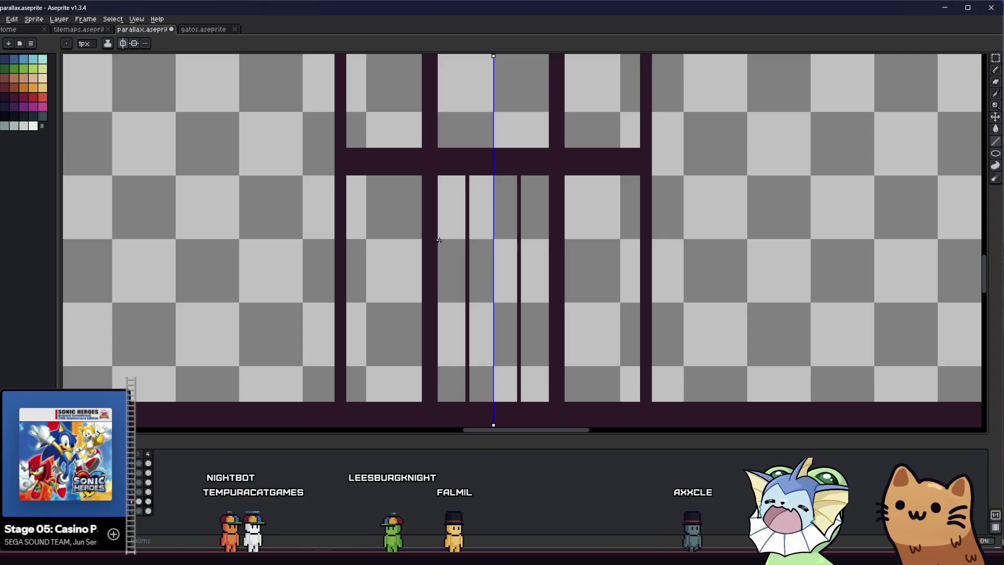
Step: Draw three horizontal bars across the middle window, undoing one misplaced line
drag(547, 301, 547, 302)
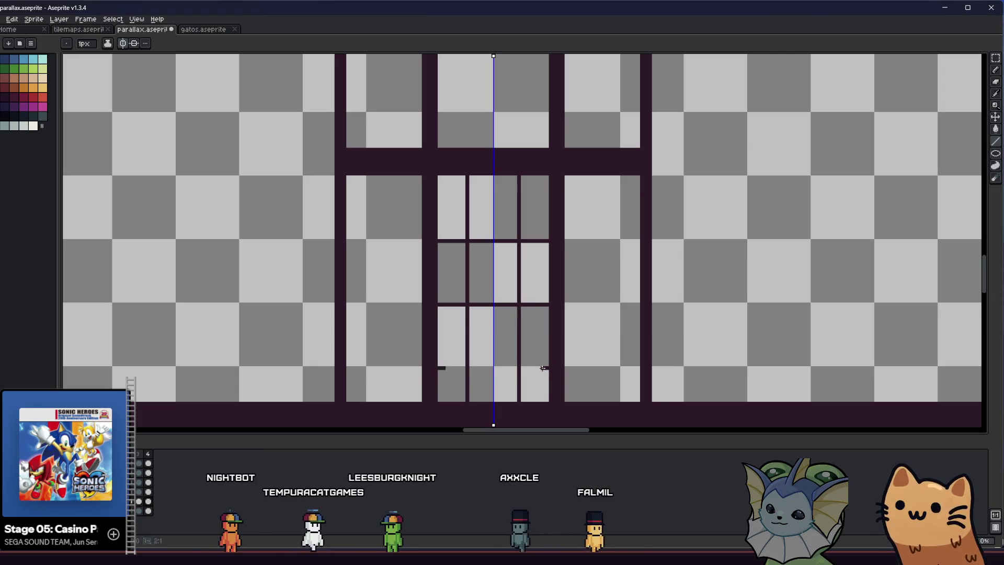
scroll(432, 321, down, 1)
scroll(438, 321, down, 1)
drag(438, 321, 358, 321)
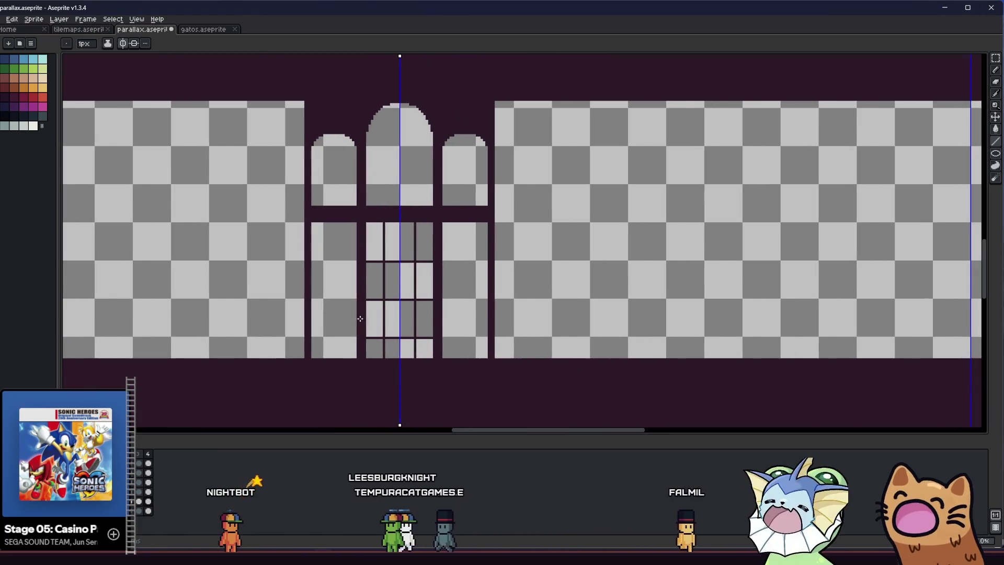
scroll(409, 322, up, 1)
key(ctrl+z)
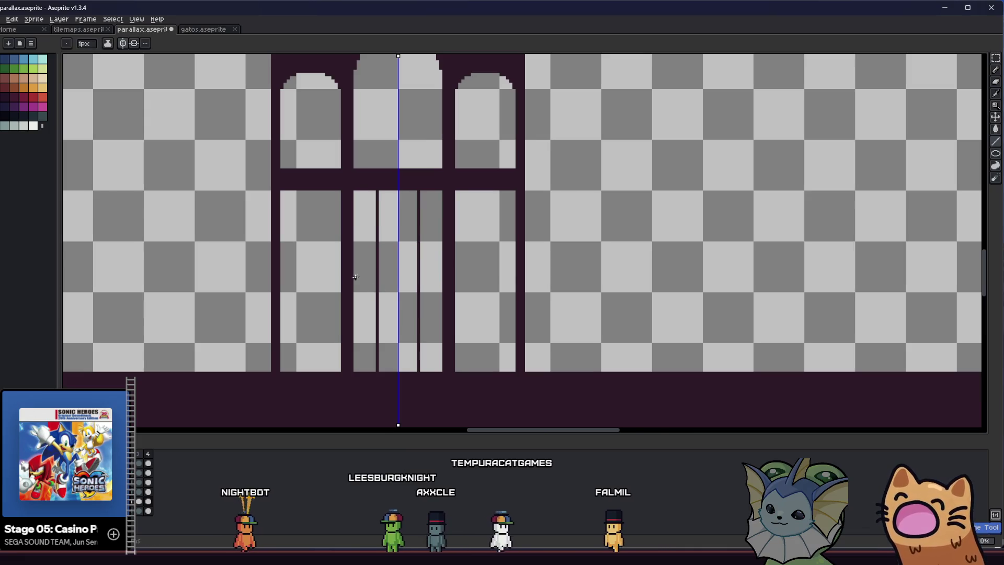
drag(355, 276, 440, 277)
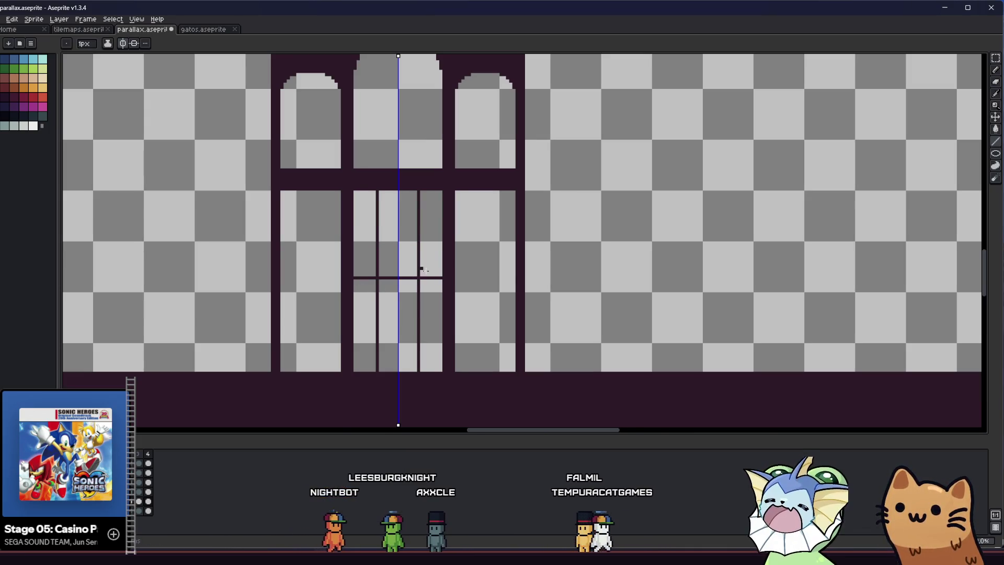
drag(354, 226, 430, 229)
drag(354, 321, 441, 322)
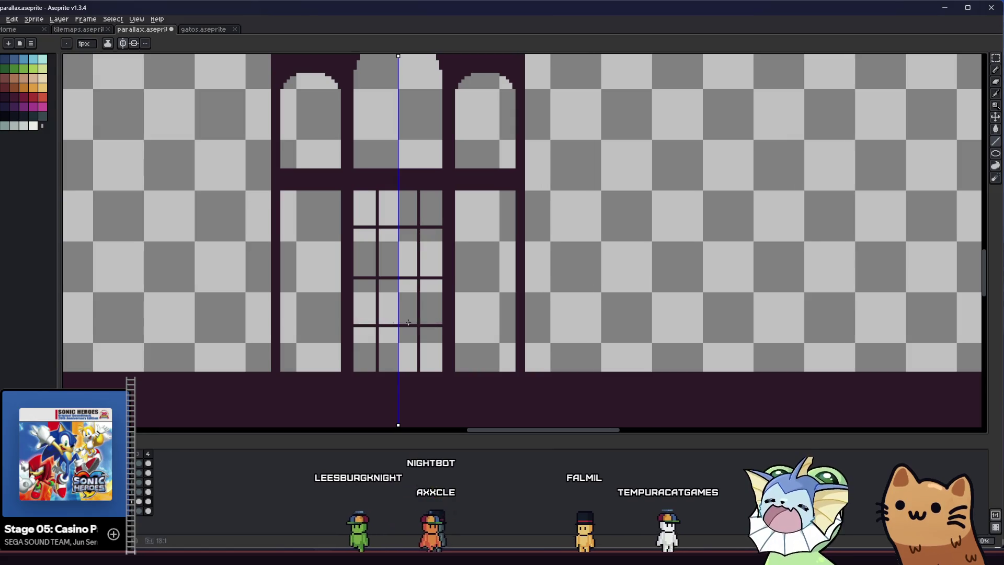
scroll(434, 323, down, 4)
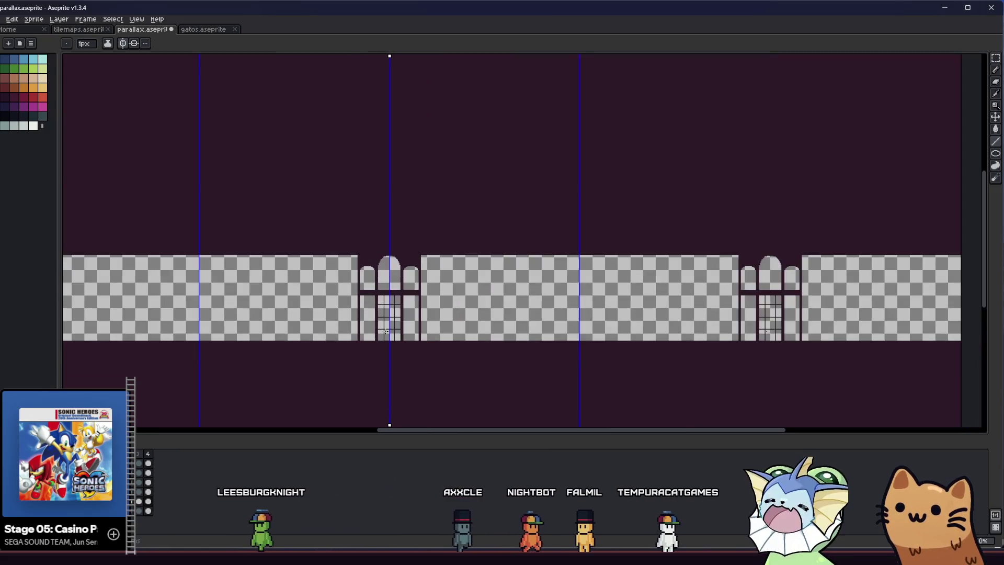
scroll(382, 331, up, 3)
scroll(383, 331, up, 1)
scroll(361, 298, up, 1)
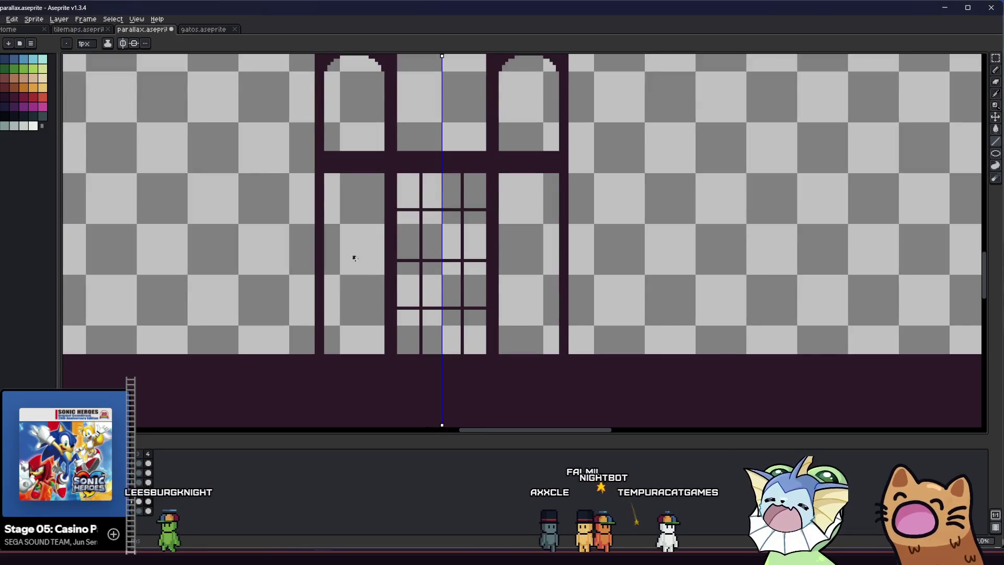
scroll(354, 257, down, 1)
Step: Draw mirrored bars on the side windows, undoing vertical and horizontal lines that overshoot the frames
drag(359, 160, 351, 364)
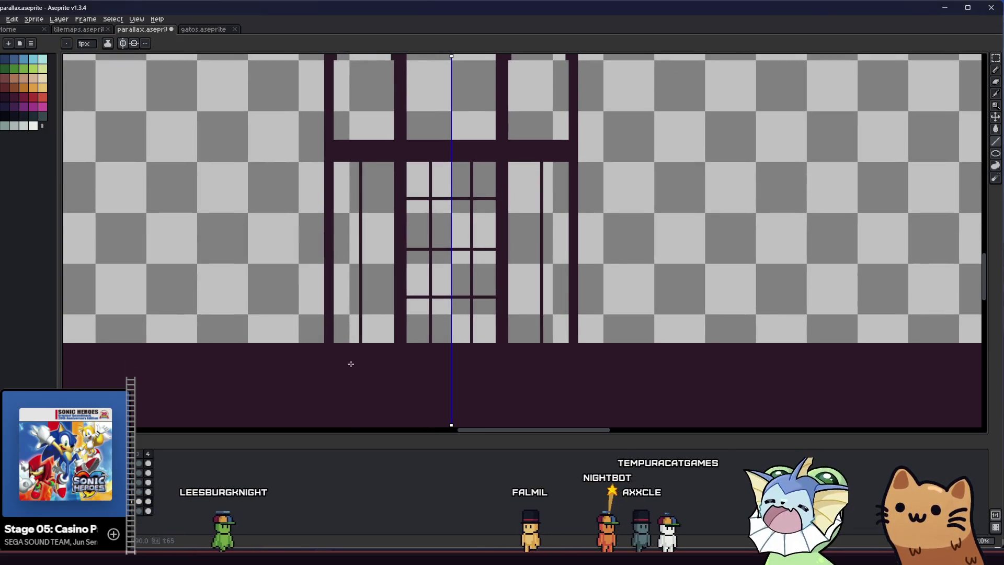
key(ctrl+z)
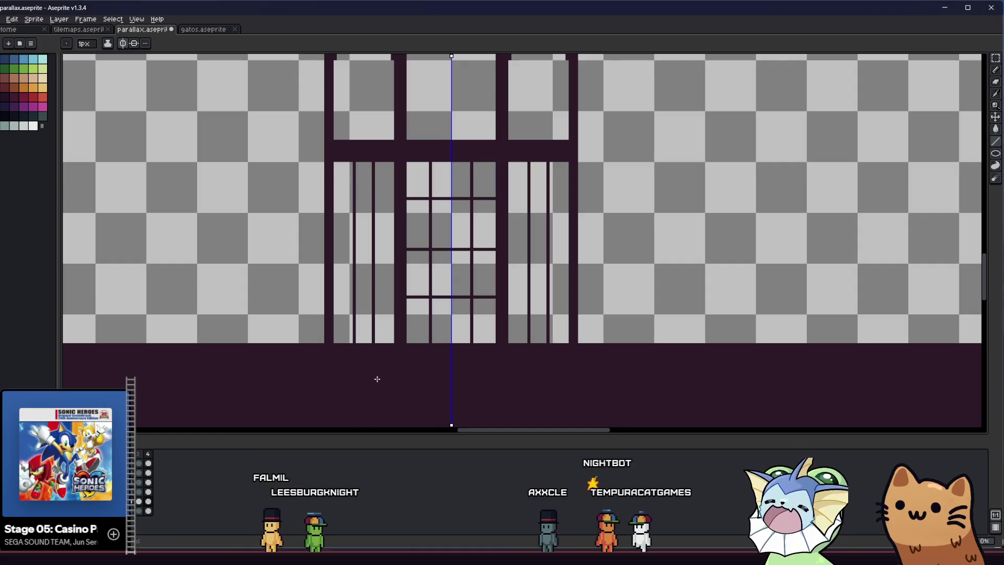
scroll(332, 221, up, 1)
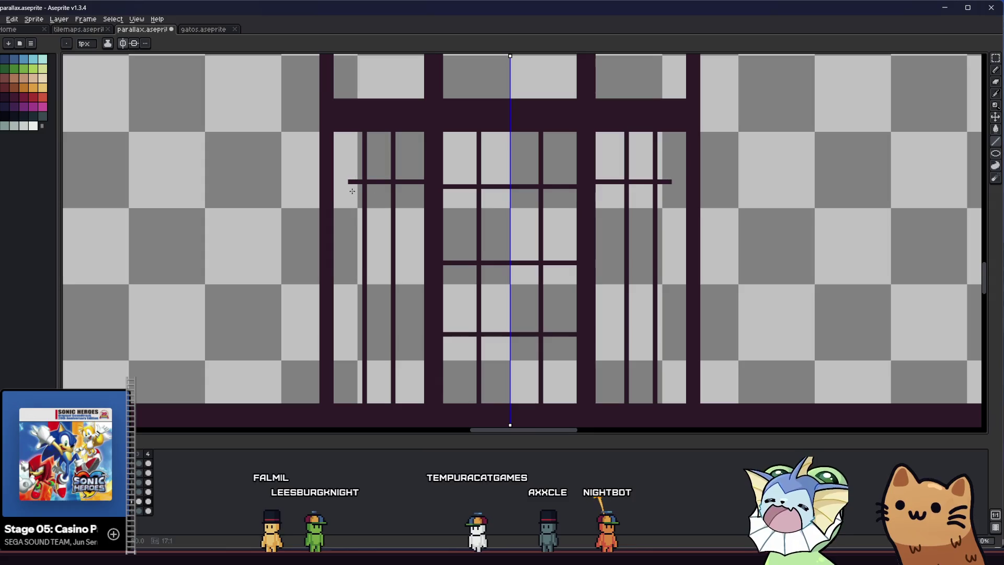
key(ctrl+z)
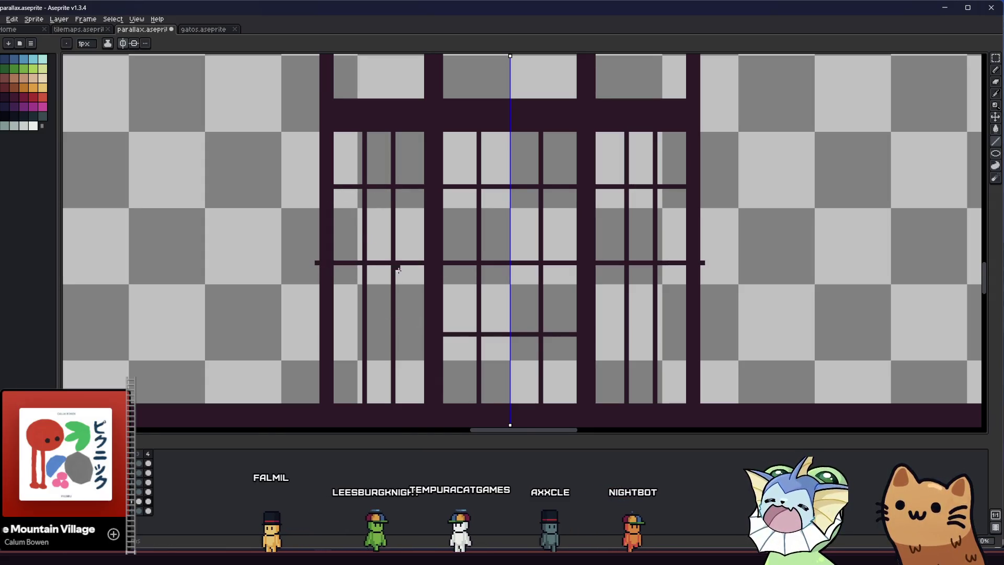
key(ctrl+z)
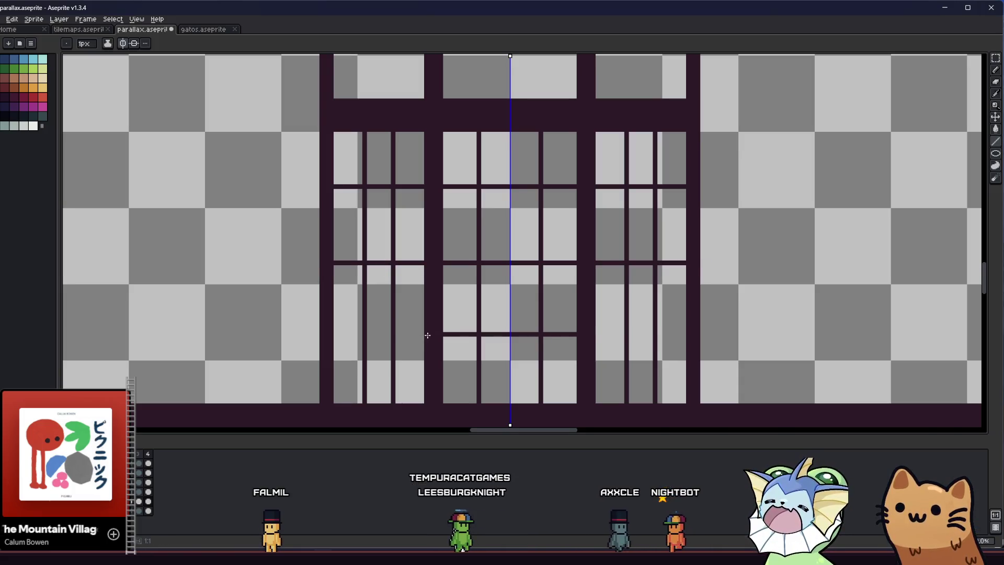
scroll(329, 336, down, 2)
Step: Undo the lattice lines so the three lower panes sit plain beneath the crossbar
drag(314, 330, 297, 327)
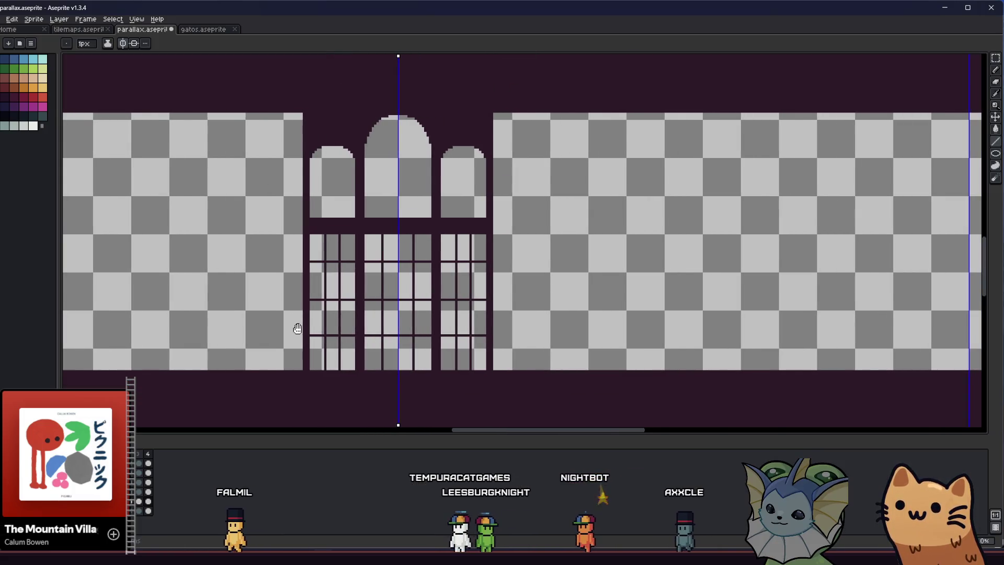
key(ctrl+z)
key(ctrl+z)
key(ctrl+z)
key(ctrl+z)
key(ctrl+z)
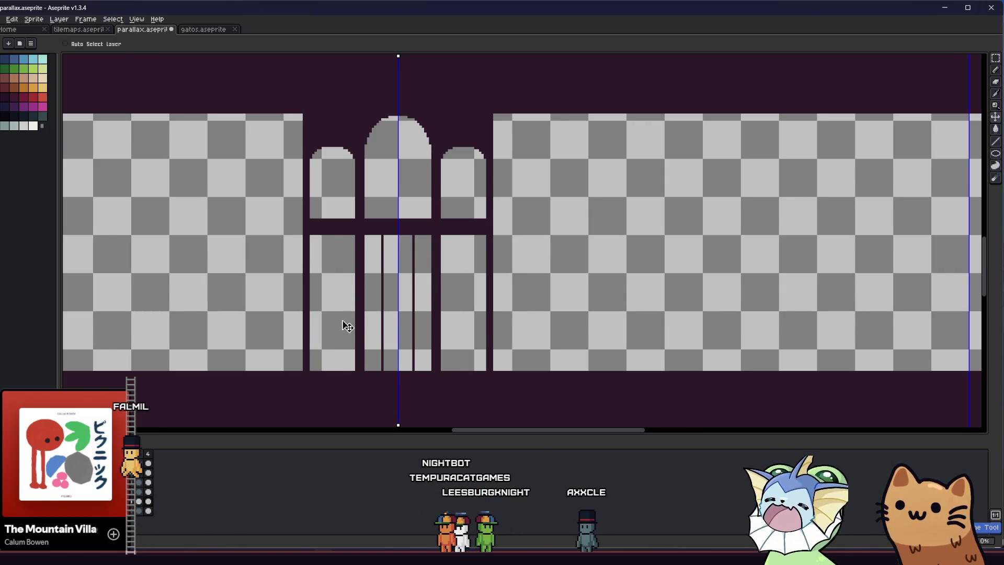
drag(365, 303, 384, 274)
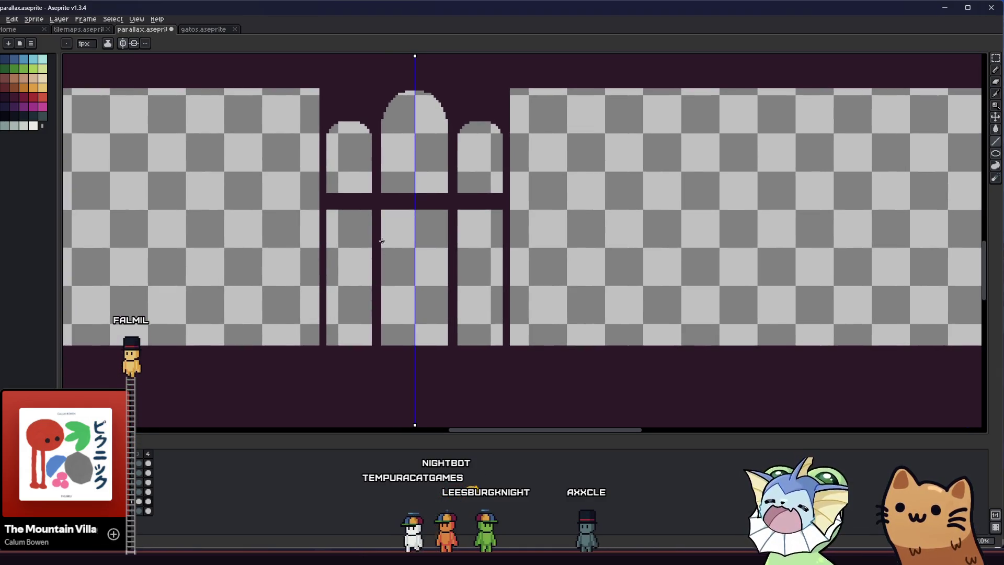
key(m)
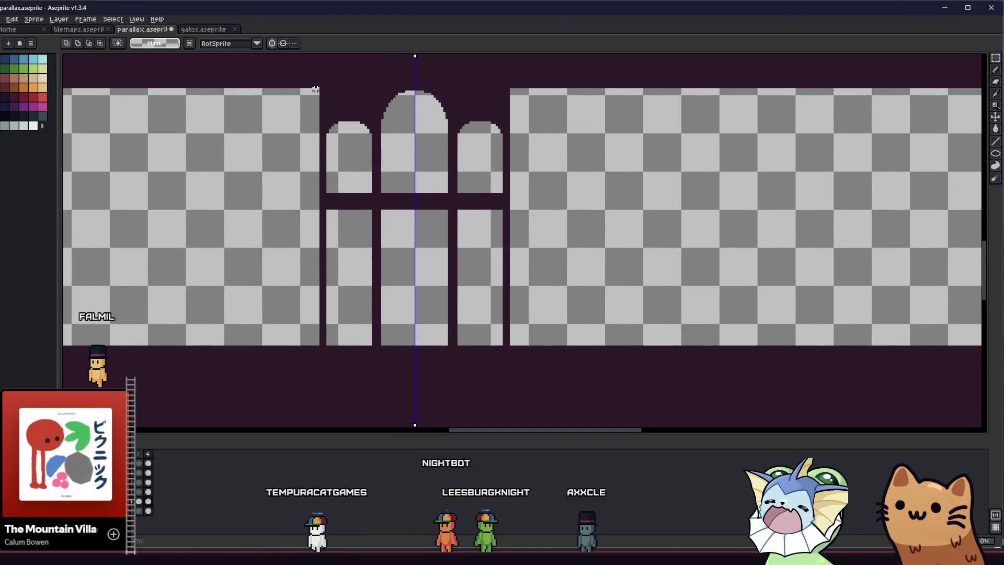
Step: Select and reposition the left and right halves of the window artwork
drag(314, 89, 514, 338)
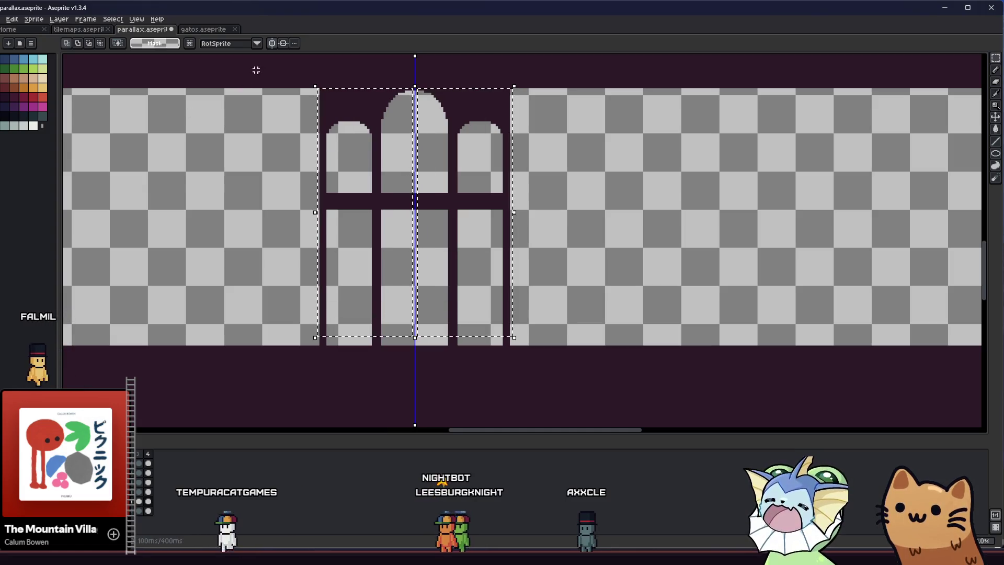
key(ctrl+d)
drag(309, 89, 415, 345)
key(ctrl+d)
drag(523, 89, 420, 345)
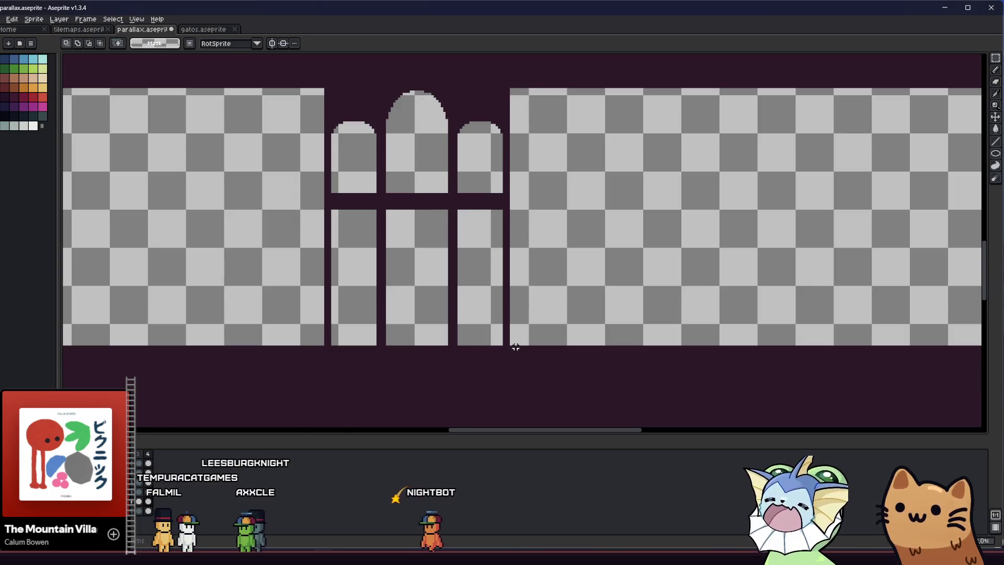
drag(530, 344, 415, 91)
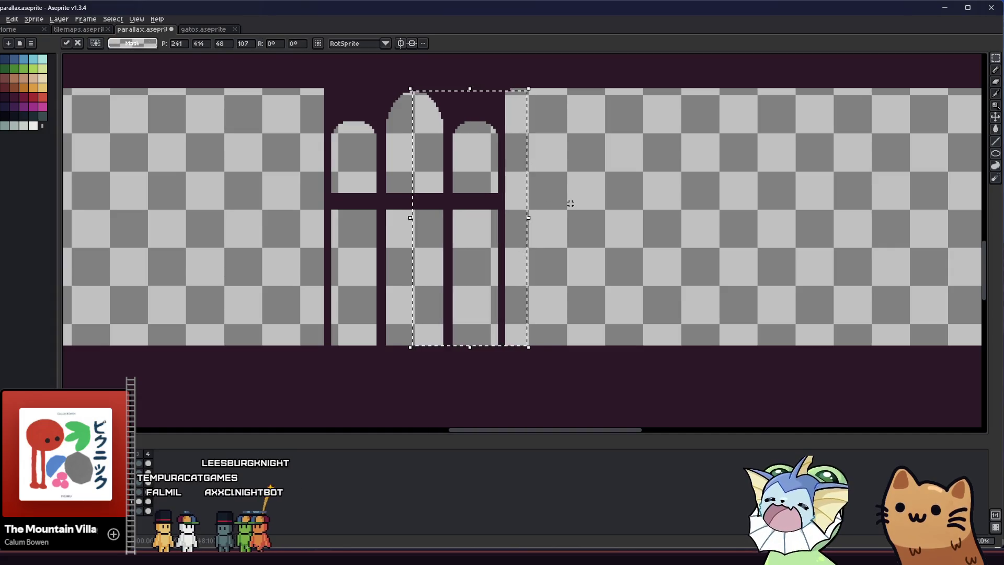
key(ctrl+d)
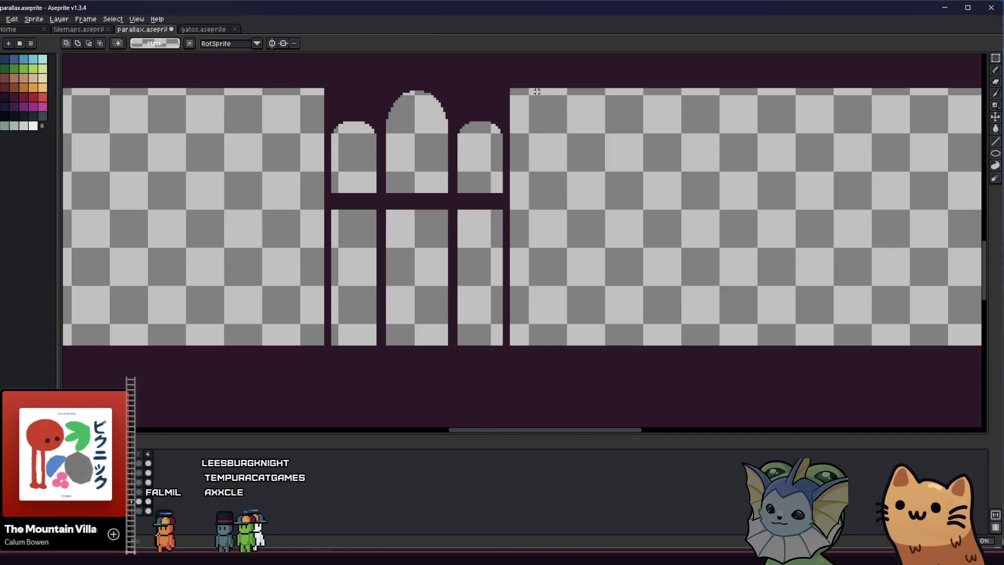
Step: Shift the right frame strip left and nudge the left column one pixel right
drag(539, 89, 417, 346)
key(Delete)
key(ctrl+d)
mouse_move(321, 89)
mouse_down()
mouse_move(364, 358)
mouse_move(366, 346)
mouse_up()
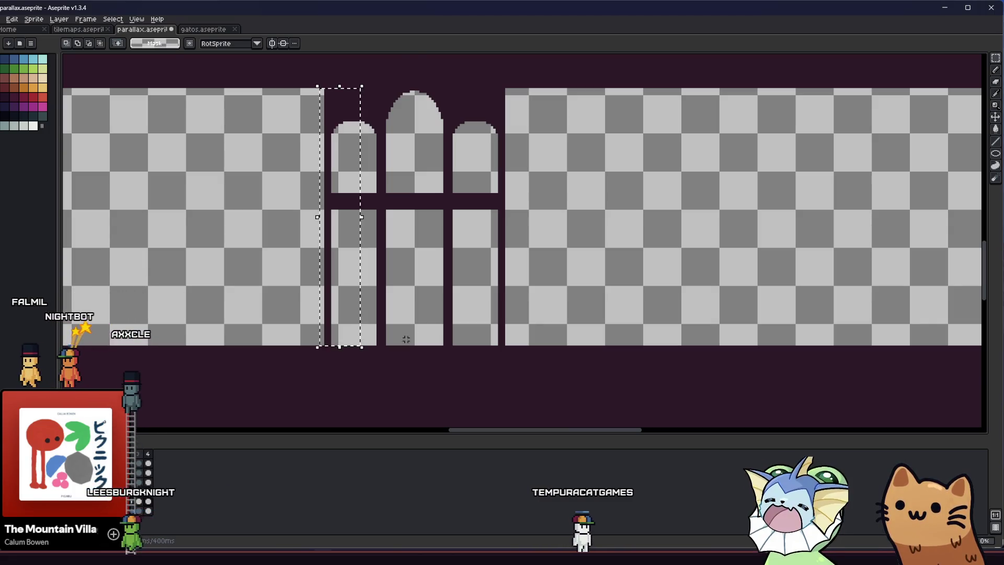
key(Right)
key(Right)
click(477, 345)
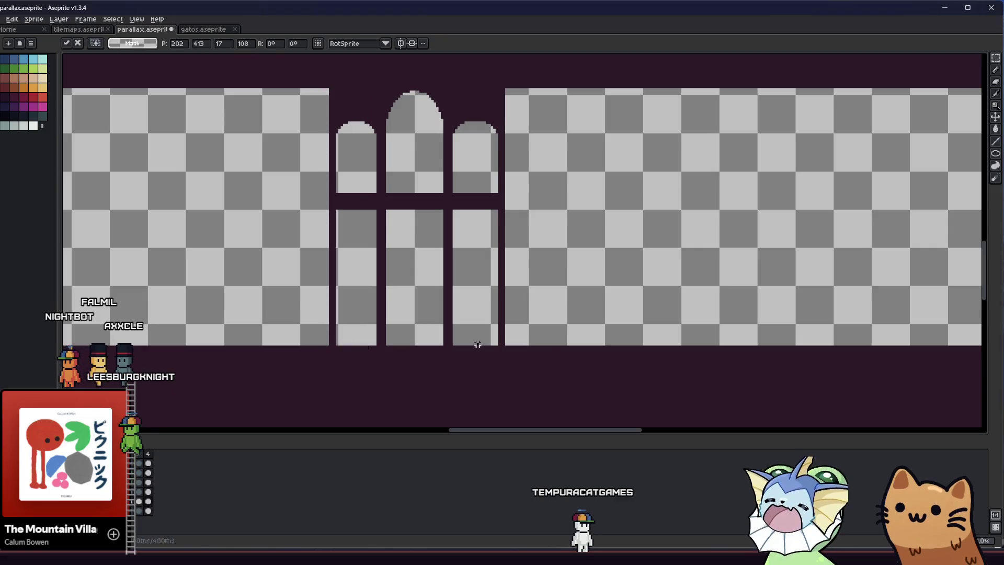
Step: Nudge the right-hand pillar left, then sketch a rough vertical line left of the pillars
drag(475, 346, 540, 86)
key(Left)
key(Left)
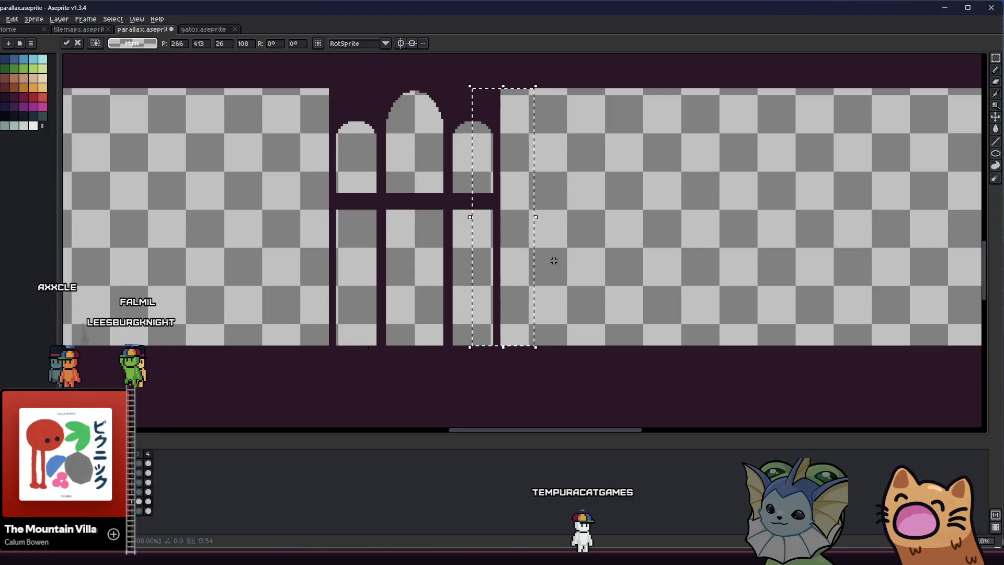
key(Return)
scroll(357, 247, left, 1)
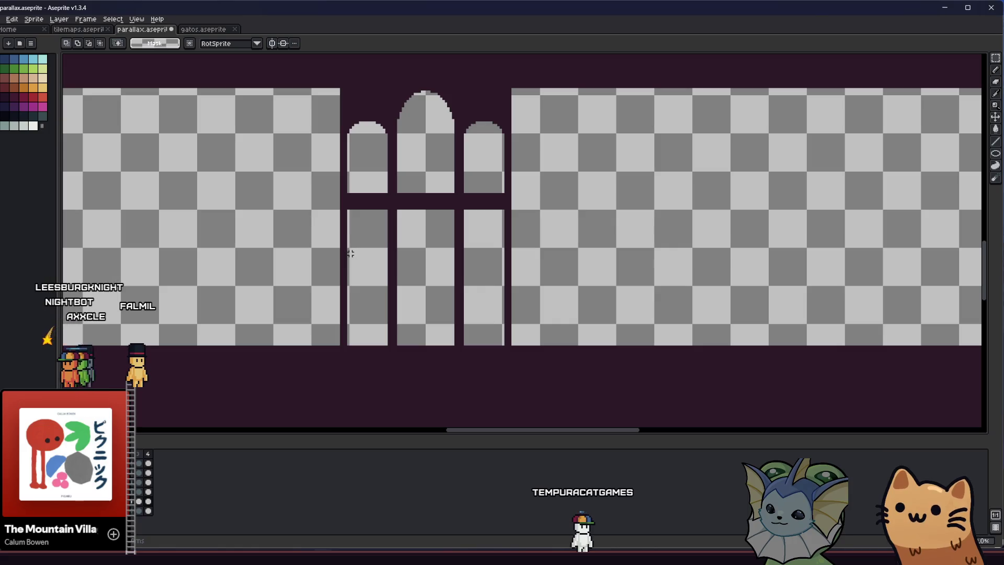
scroll(322, 91, up, 1)
drag(335, 86, 334, 345)
scroll(334, 346, down, 2)
scroll(333, 345, down, 1)
scroll(333, 421, up, 3)
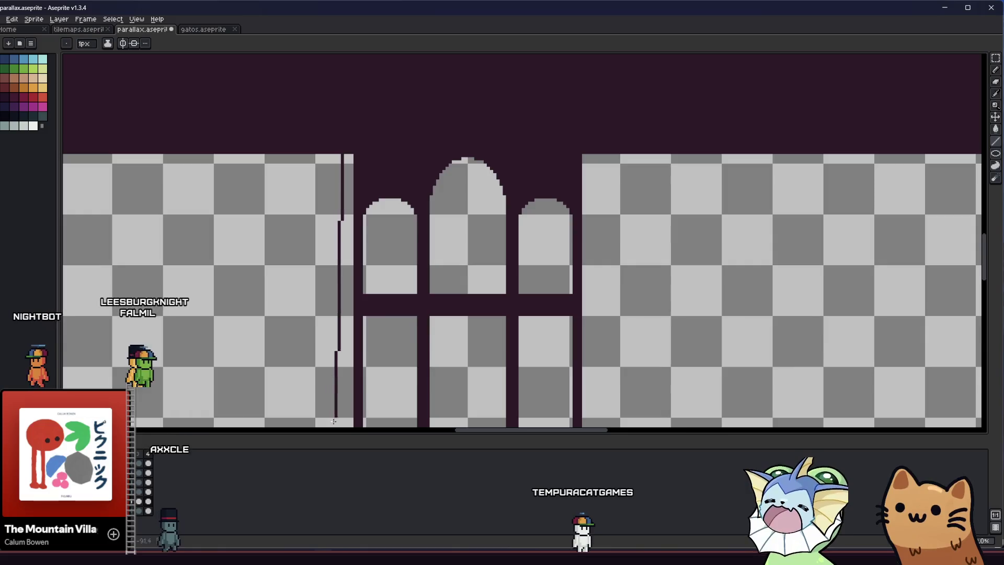
scroll(333, 422, down, 3)
scroll(325, 285, up, 2)
scroll(338, 255, up, 1)
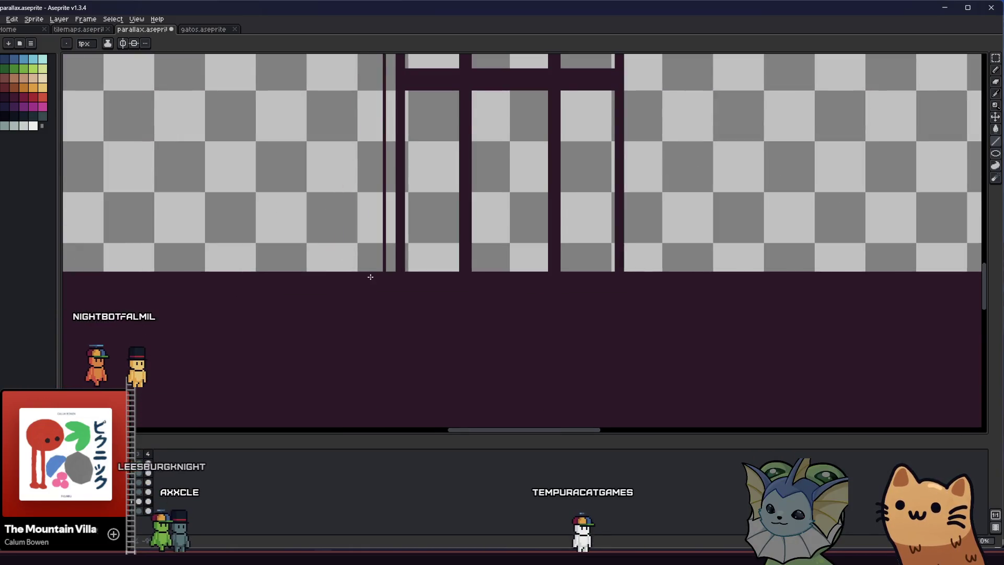
Step: Undo the rough line, an accidental dark fill and the leftover thin line beside the pillars
mouse_move(388, 236)
mouse_down()
mouse_move(316, 320)
mouse_move(320, 332)
mouse_up()
key(ctrl+z)
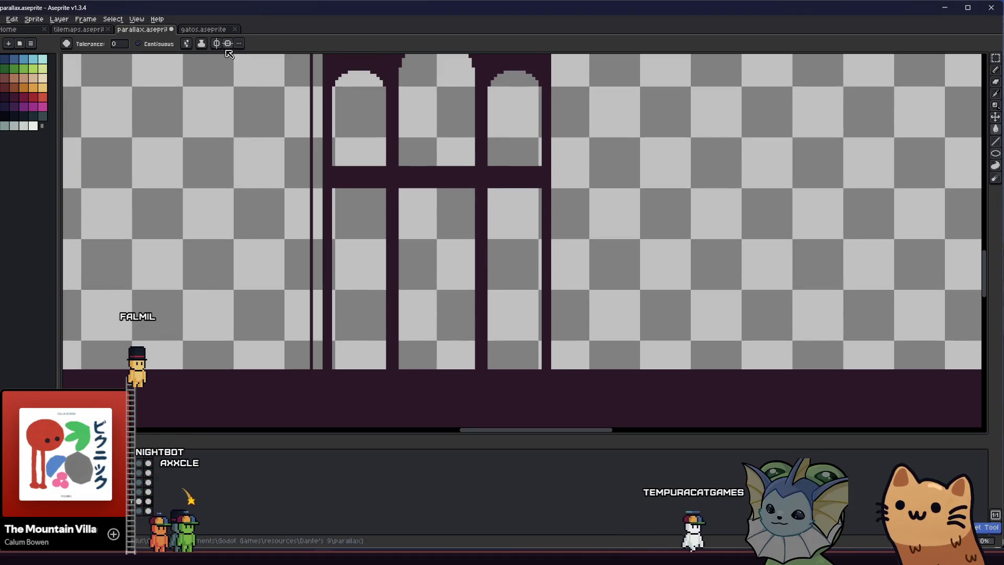
click(317, 101)
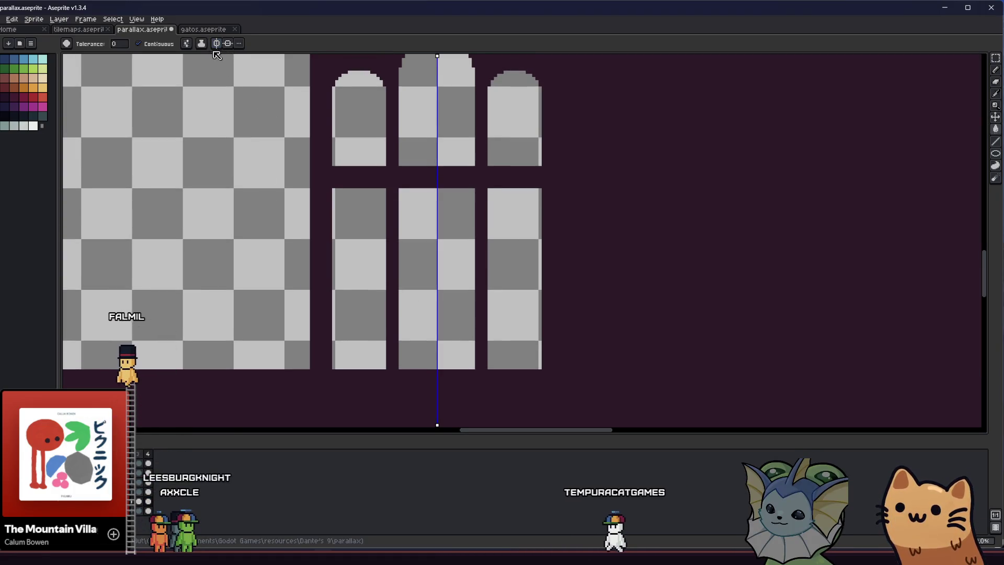
key(ctrl+z)
key(v)
key(ctrl+z)
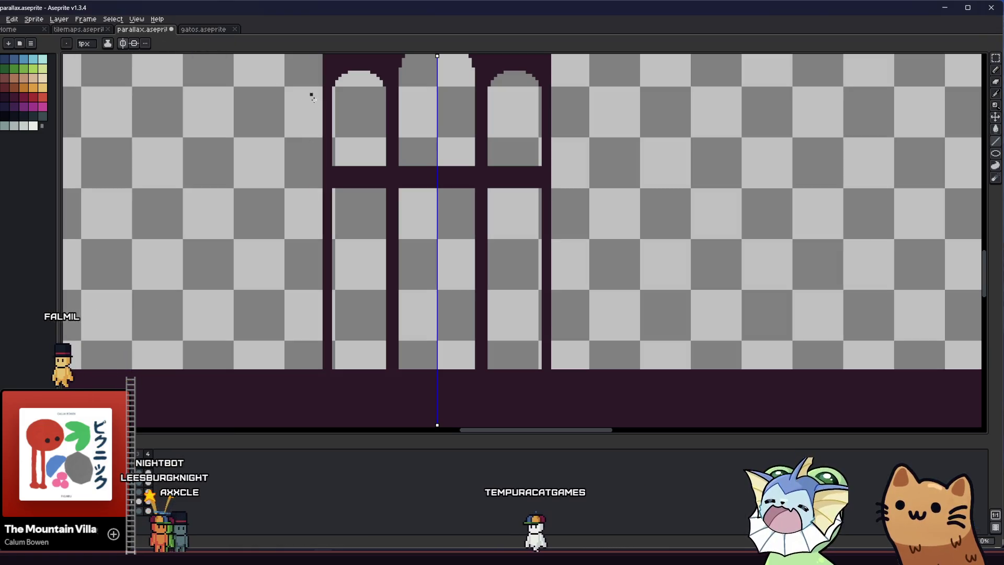
scroll(314, 148, up, 2)
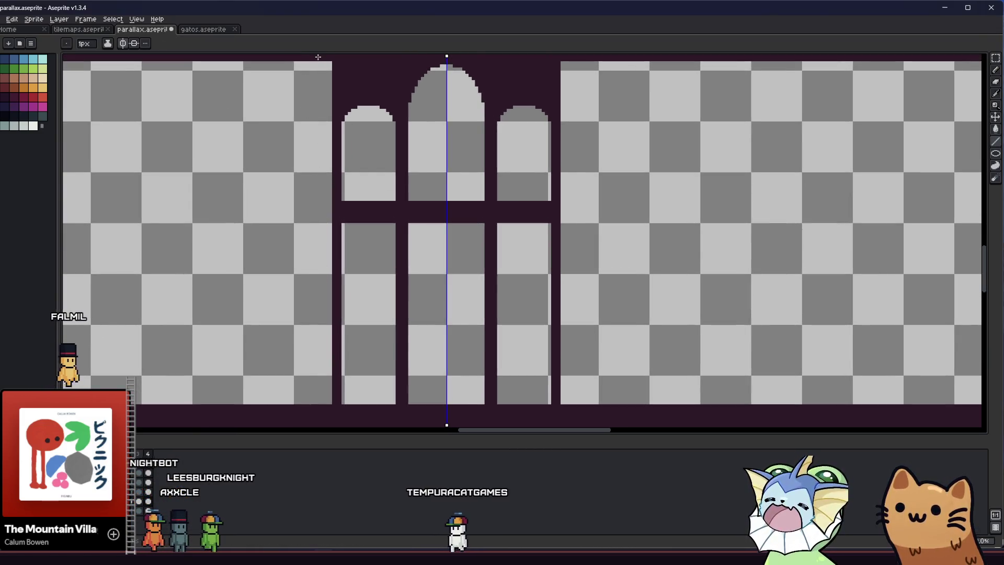
Step: Draw mirrored vertical lines along both window sides and fill them into solid dark posts
drag(317, 63, 317, 403)
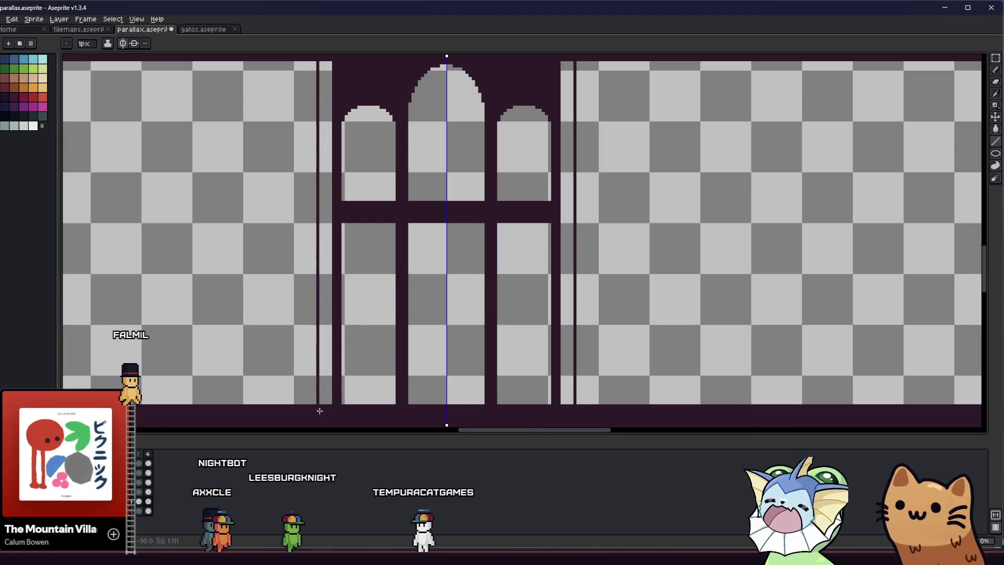
key(ctrl+z)
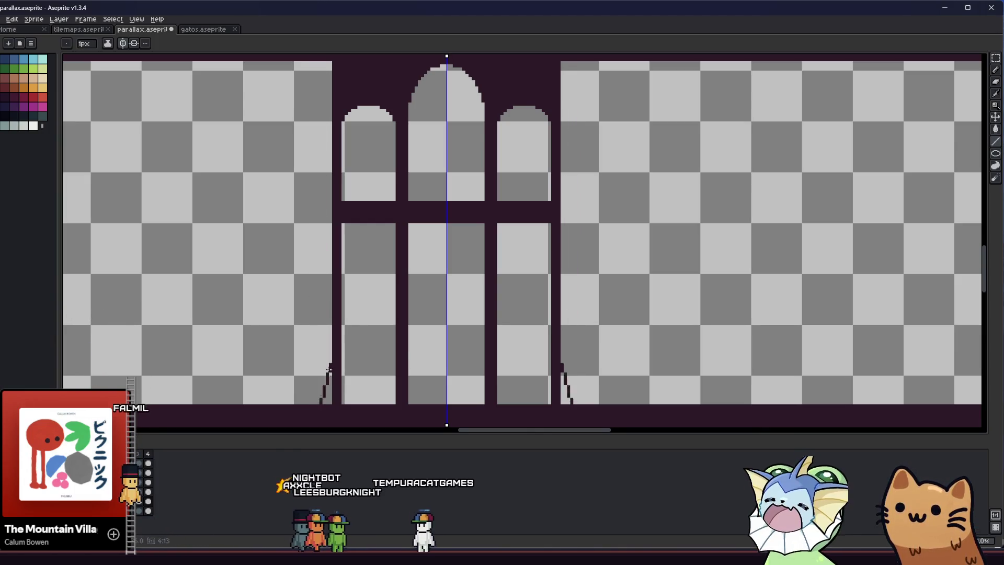
drag(318, 403, 321, 72)
scroll(333, 88, up, 1)
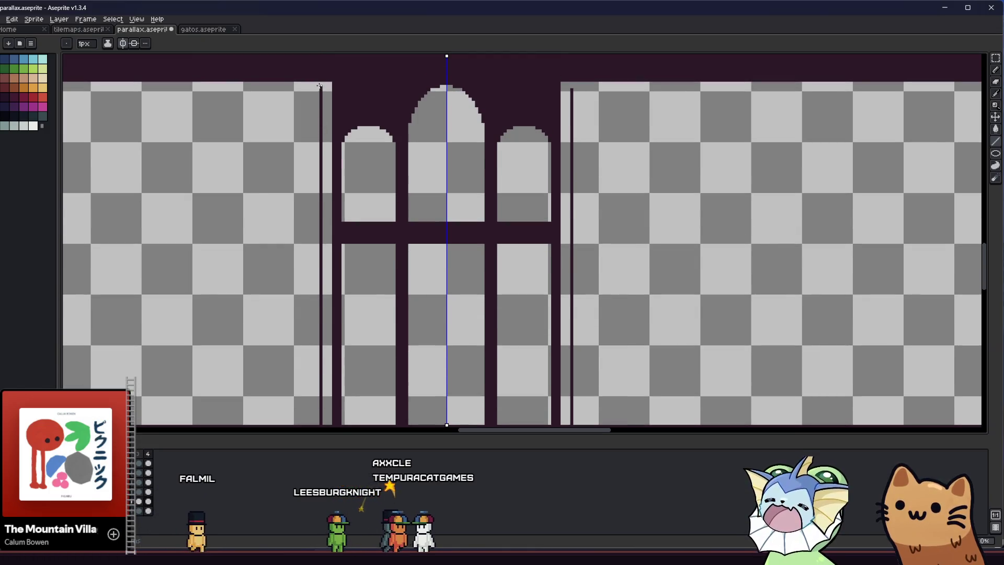
click(322, 120)
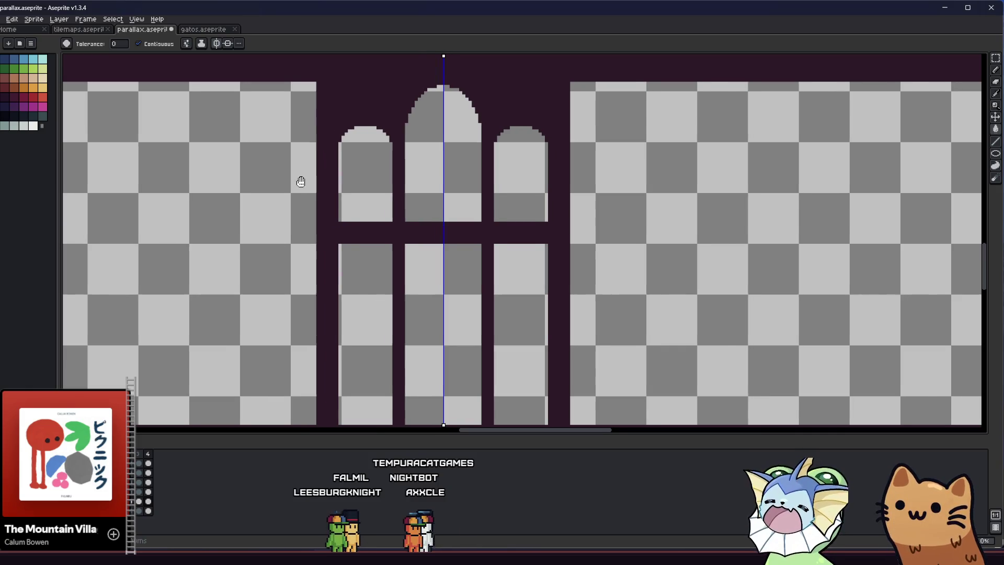
Step: Save the parallax file, then draw two mirrored vertical bars inside the middle pane
drag(300, 182, 276, 188)
key(ctrl+s)
scroll(275, 188, down, 2)
scroll(329, 133, up, 2)
scroll(328, 132, up, 1)
key(b)
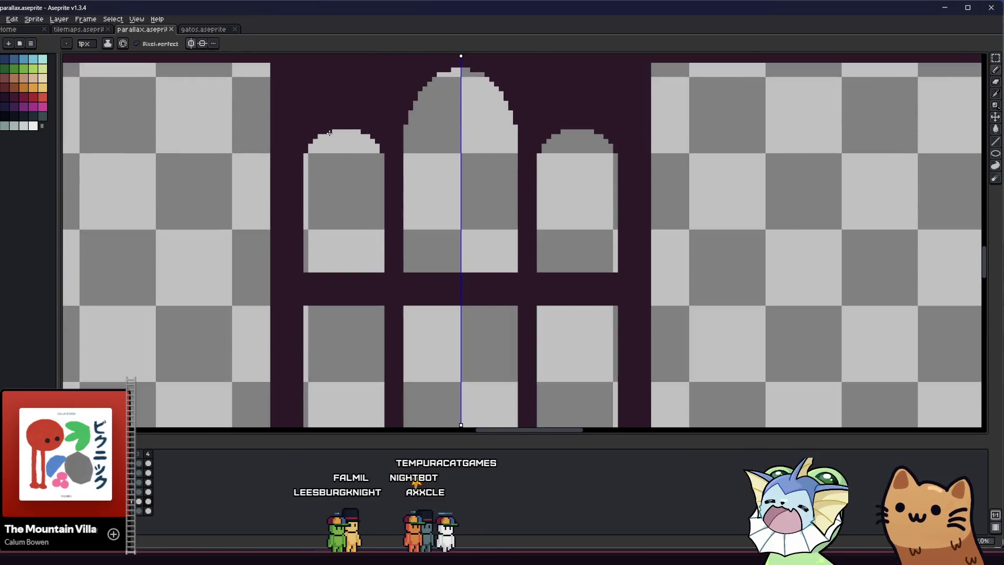
scroll(341, 144, up, 1)
scroll(392, 142, down, 1)
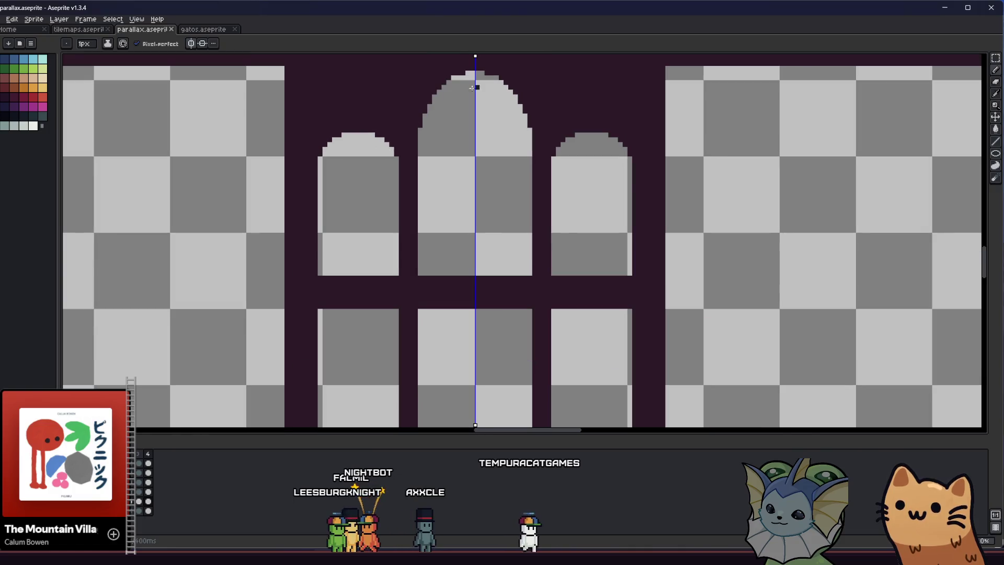
scroll(459, 74, up, 1)
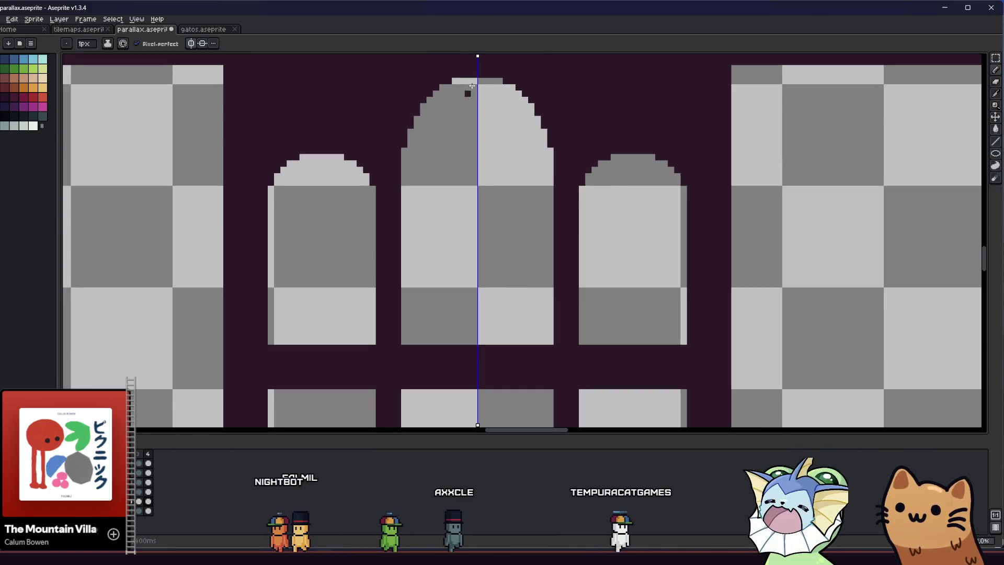
scroll(371, 141, down, 3)
scroll(325, 212, up, 1)
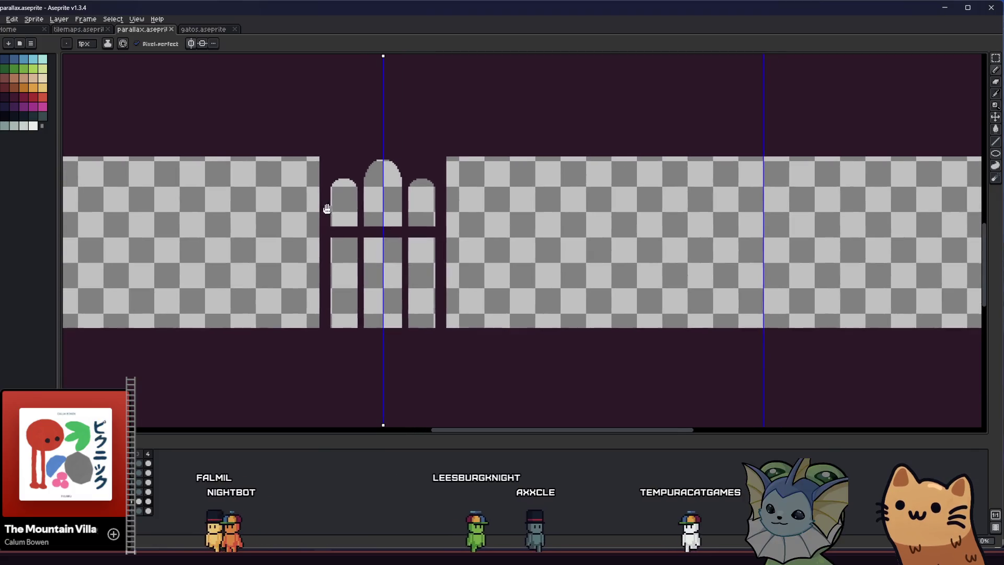
scroll(348, 281, up, 1)
scroll(378, 265, up, 1)
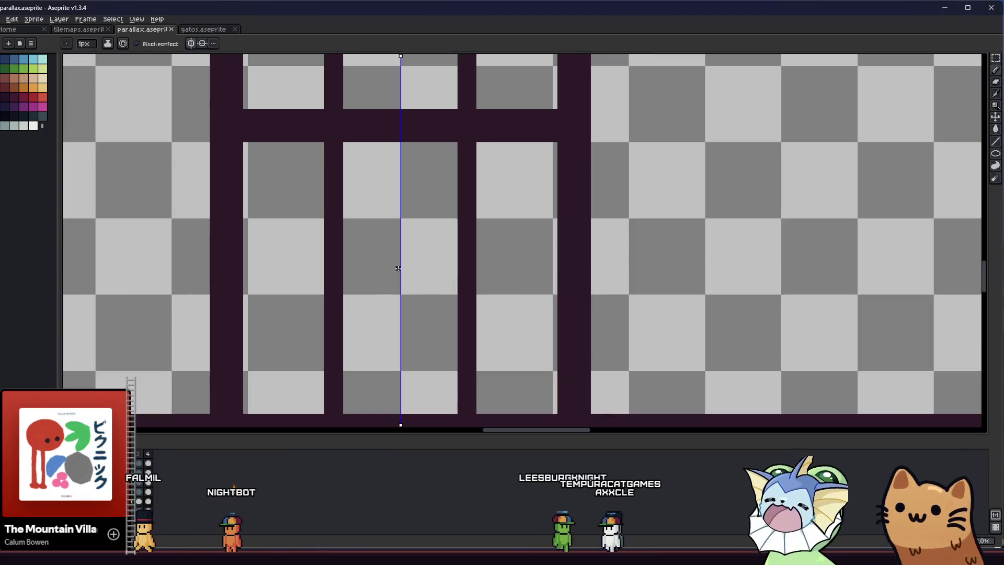
drag(383, 117, 379, 388)
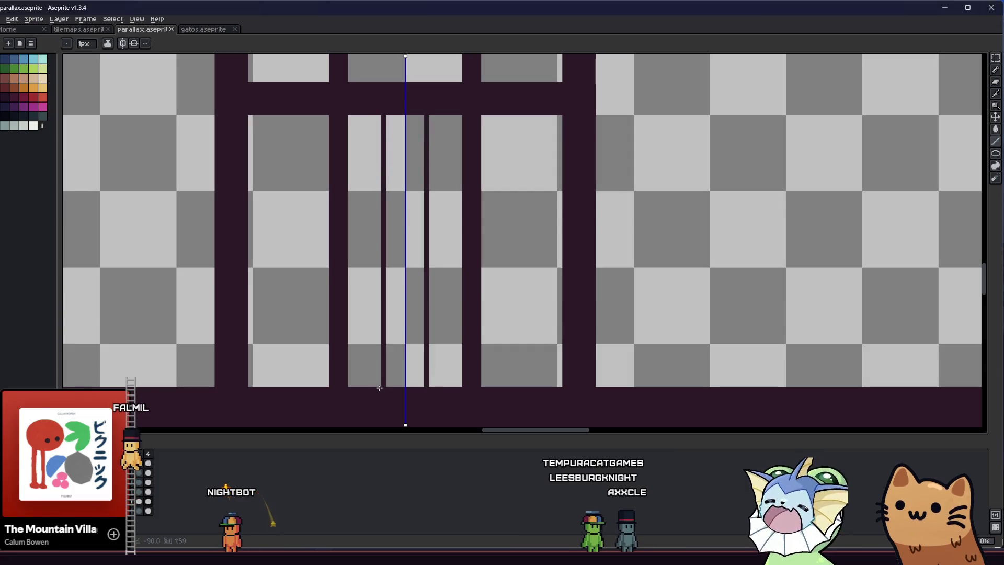
Step: Redraw the mirrored bars further apart, try thickening them into black bars and undo it
key(ctrl+z)
drag(379, 116, 379, 389)
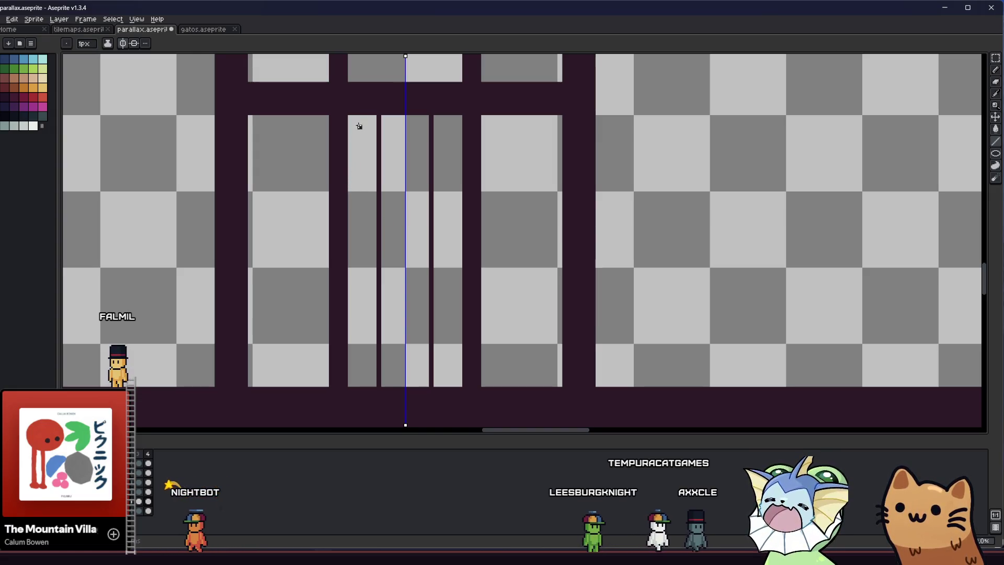
key(m)
mouse_move(364, 116)
mouse_down()
mouse_move(381, 367)
mouse_move(368, 385)
mouse_up()
key(Return)
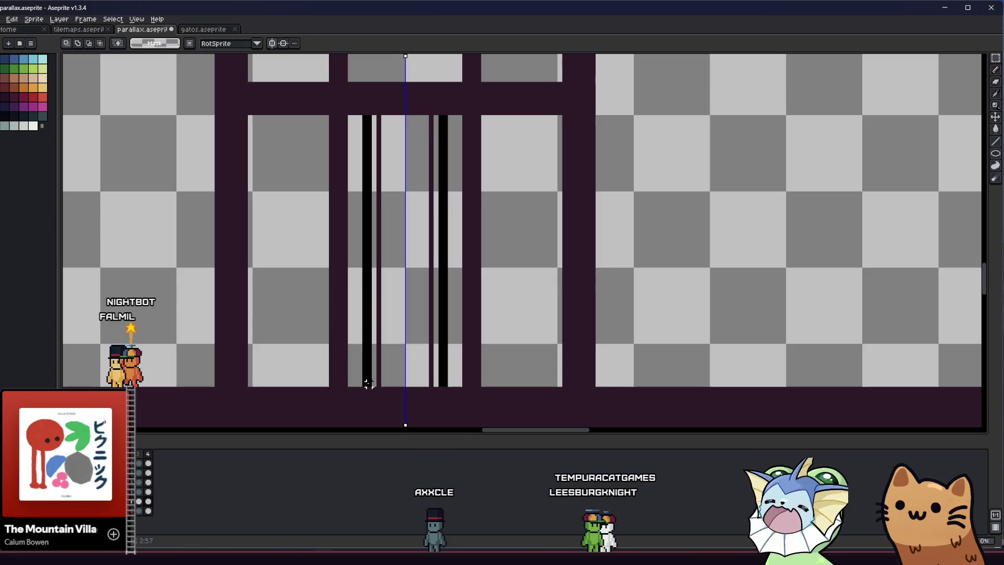
key(ctrl+z)
scroll(335, 369, down, 1)
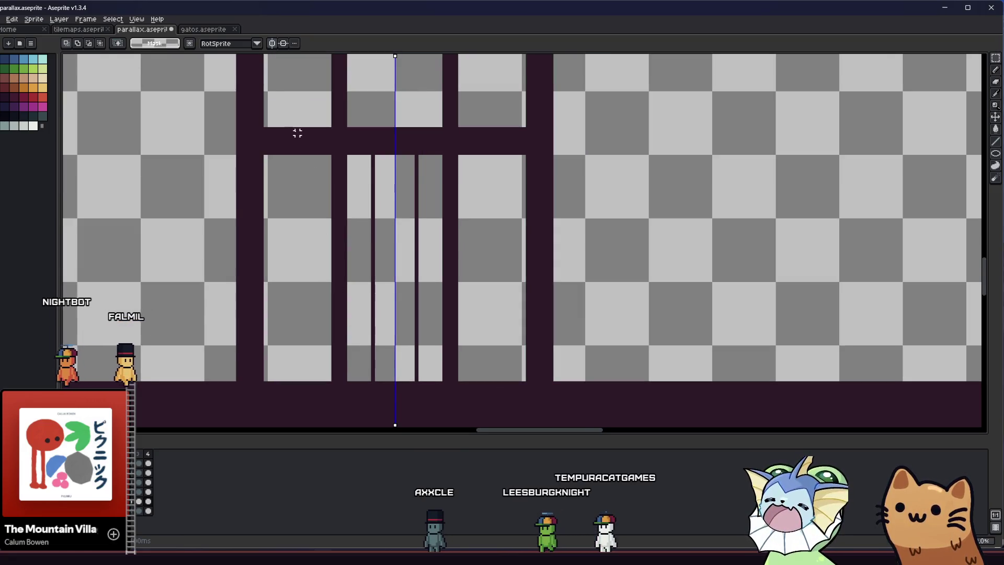
Step: Outline a mirrored rectangle in the upper panes, try a horizontal crossbar and undo it
mouse_move(265, 127)
mouse_down()
mouse_move(330, 160)
mouse_move(441, 154)
mouse_up()
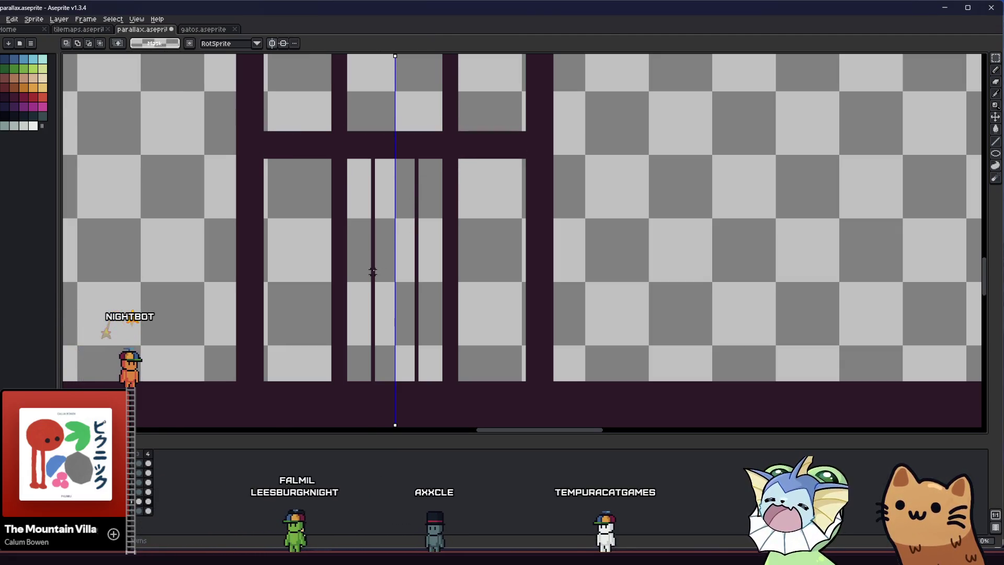
key(b)
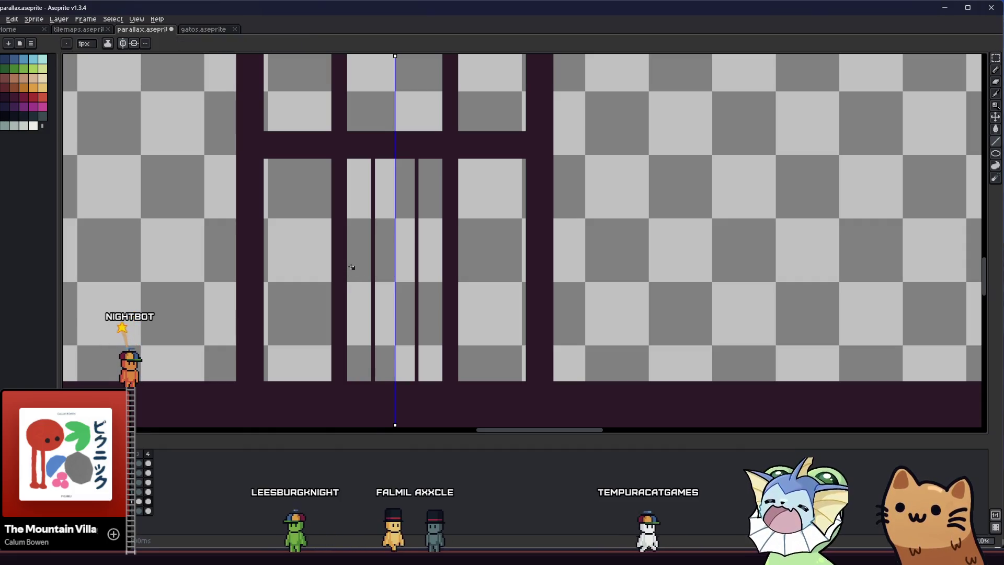
drag(347, 271, 441, 272)
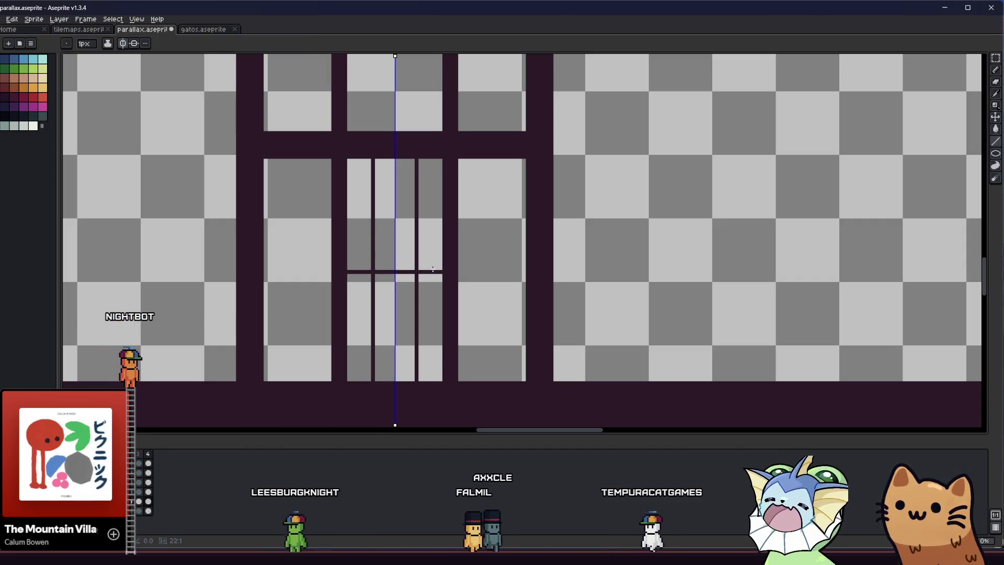
key(ctrl+z)
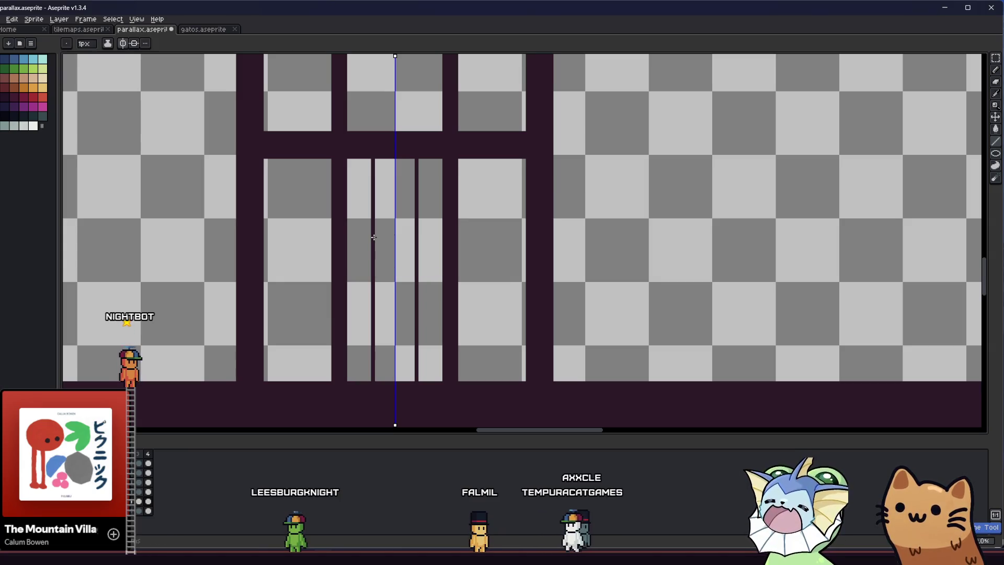
Step: Select the central pane and shrink the selection to its upper part
key(m)
drag(349, 161, 438, 371)
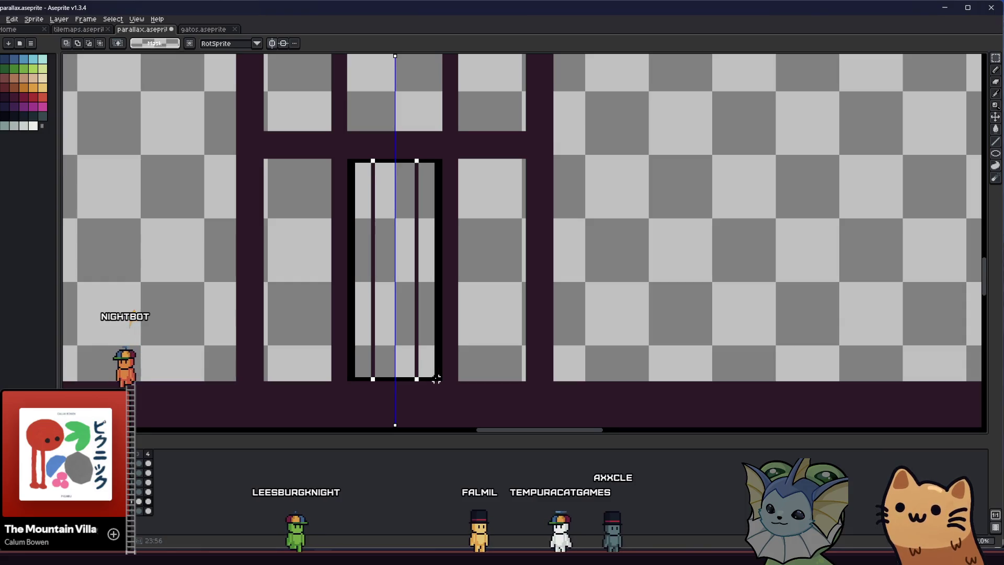
click(329, 224)
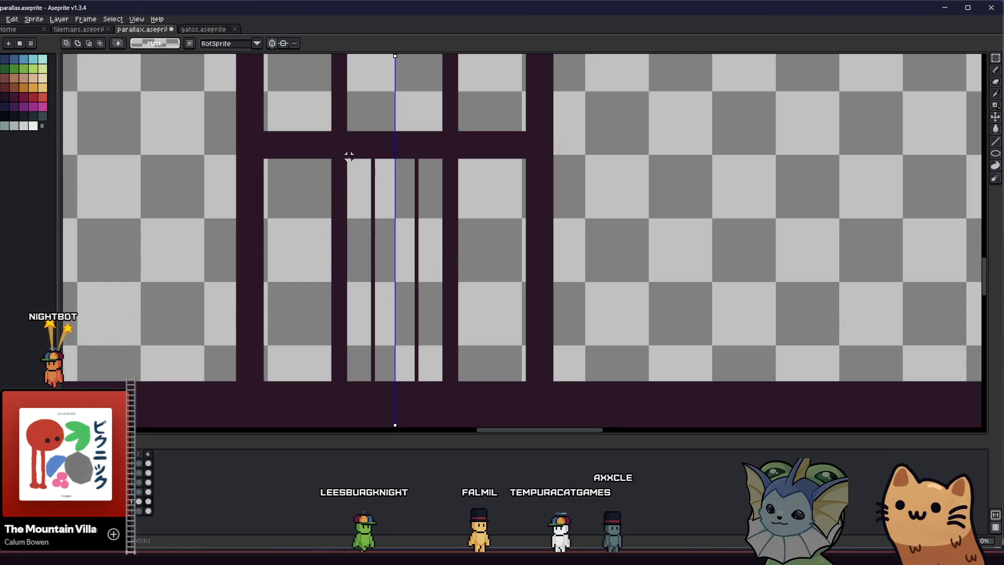
drag(339, 161, 448, 315)
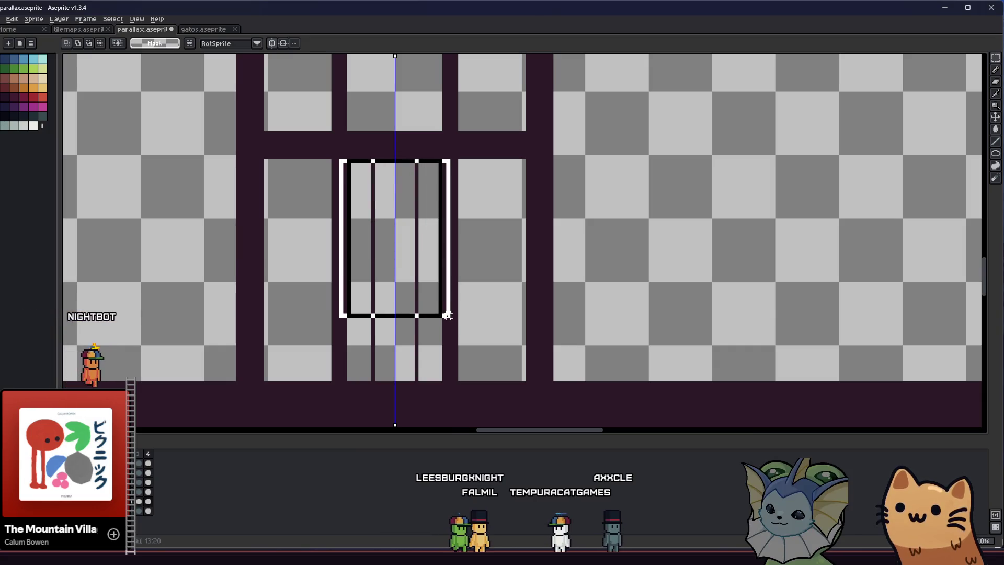
drag(448, 315, 451, 269)
key(b)
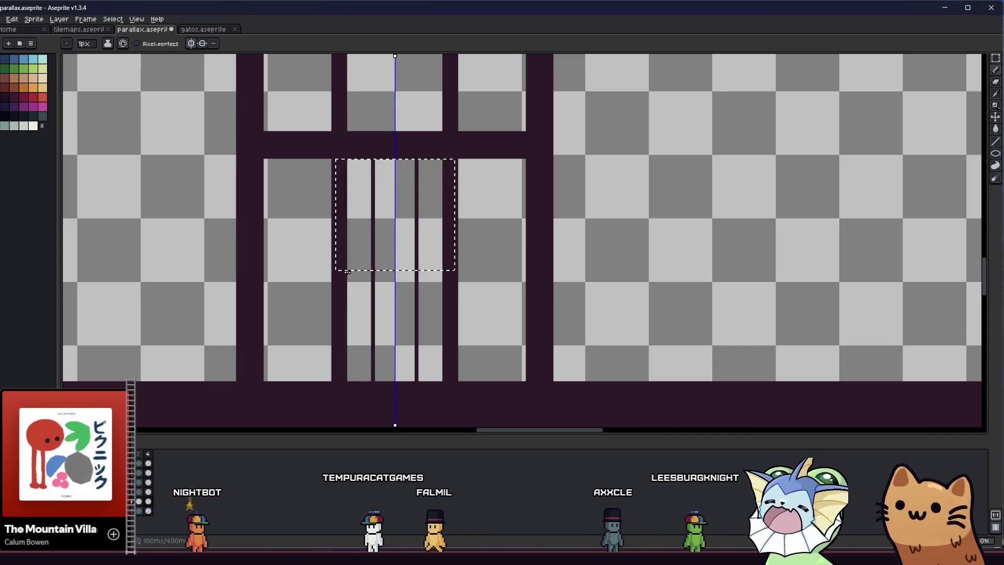
Step: Draw a mirrored crossbar across the central window, select the upper pane, then undo the crossbar
key(m)
click(348, 272)
key(b)
drag(348, 272, 394, 272)
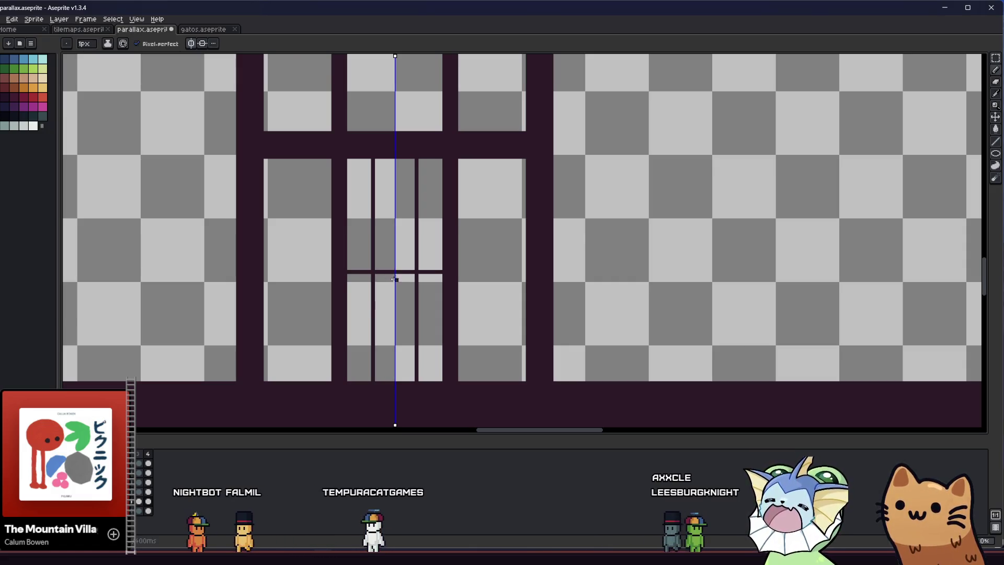
key(l)
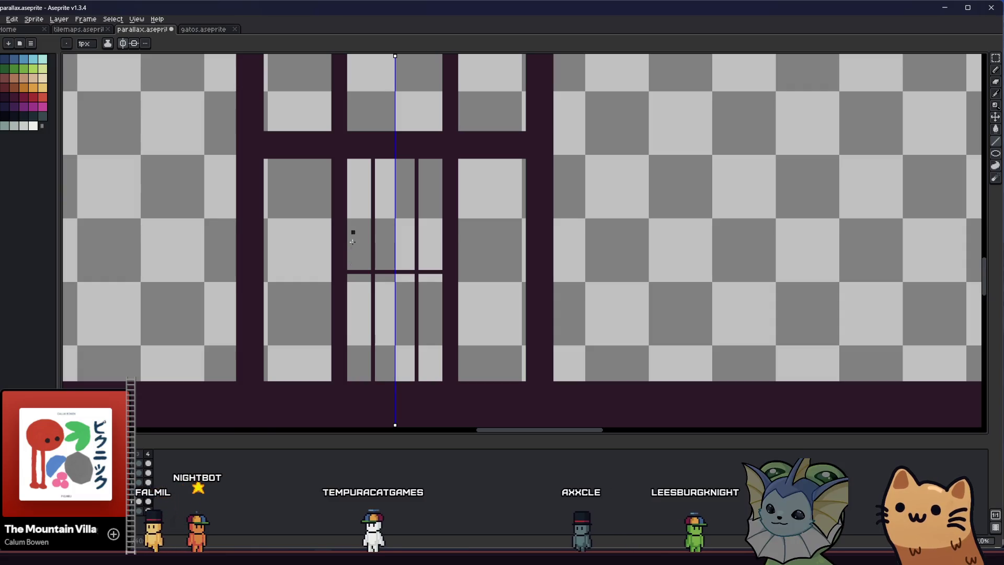
key(m)
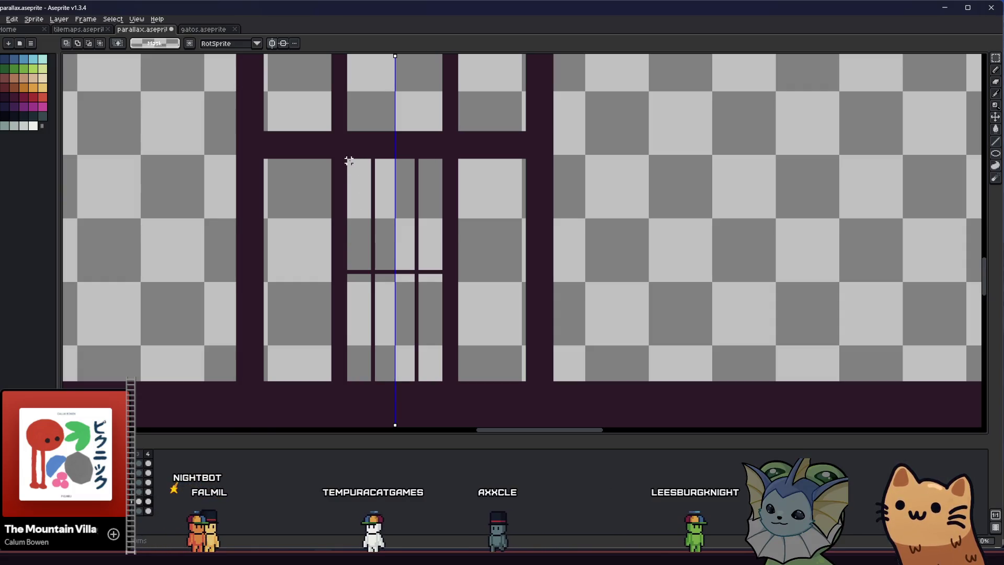
drag(345, 159, 445, 215)
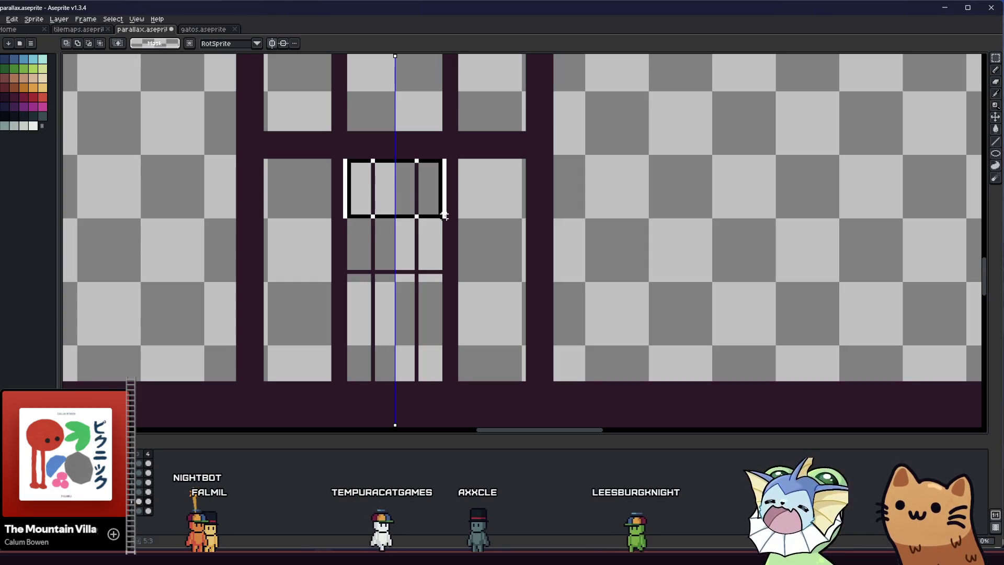
drag(445, 215, 446, 214)
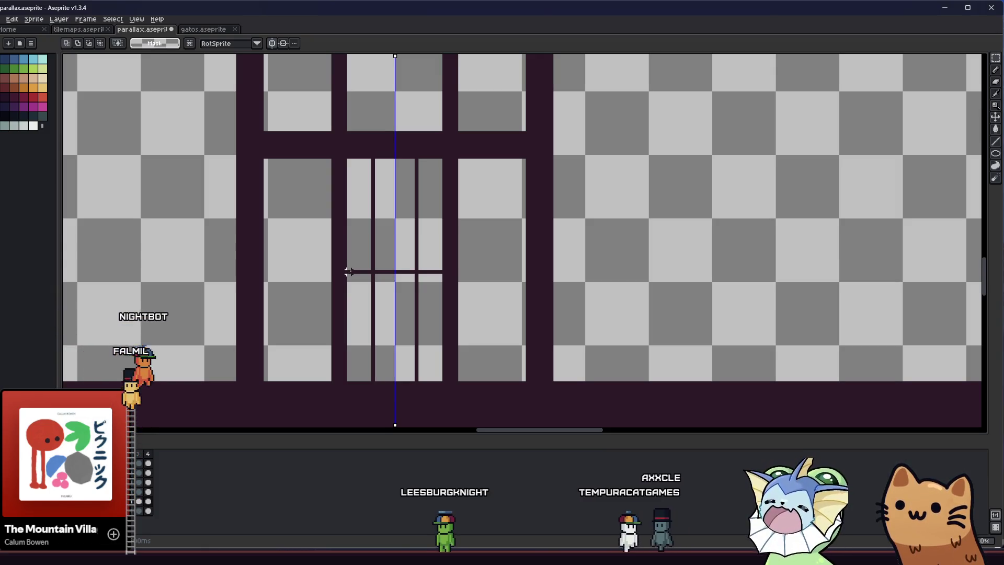
key(ctrl+z)
key(ctrl+z)
key(ctrl+z)
key(ctrl+z)
key(ctrl+z)
key(ctrl+z)
key(ctrl+z)
key(ctrl+z)
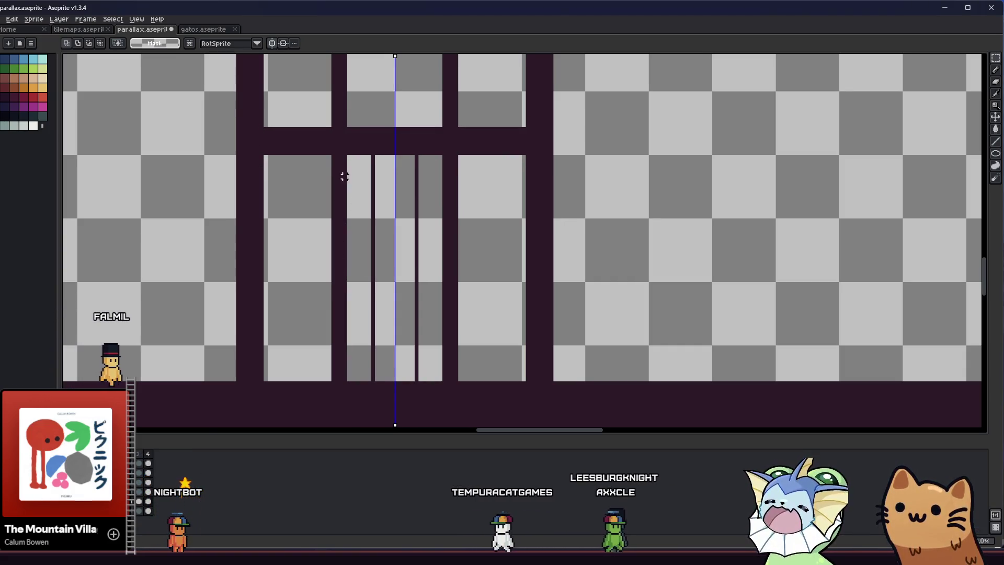
Step: Delete the vertical bars in the upper section and redraw a mirrored thin vertical bar
drag(349, 156, 438, 268)
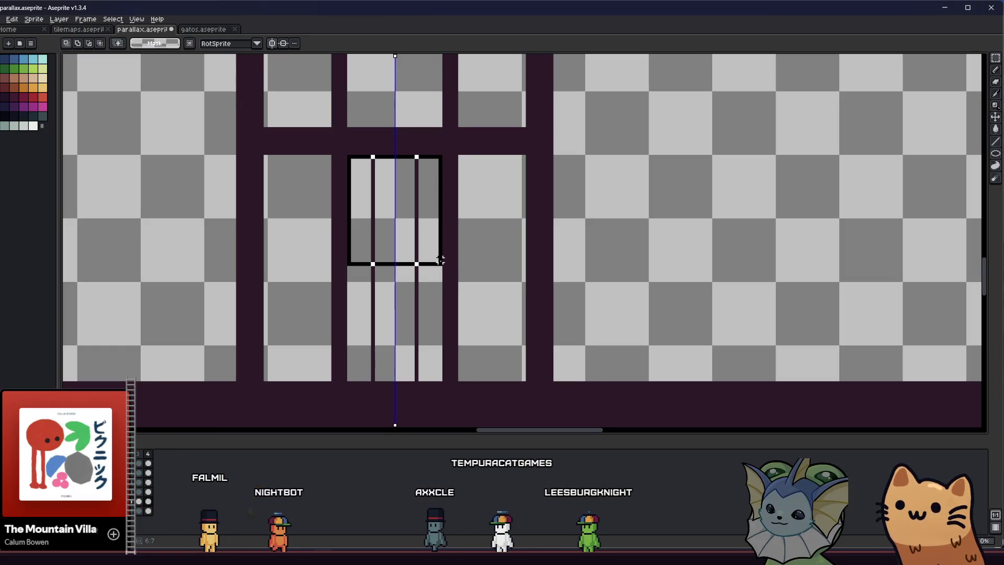
drag(440, 260, 445, 267)
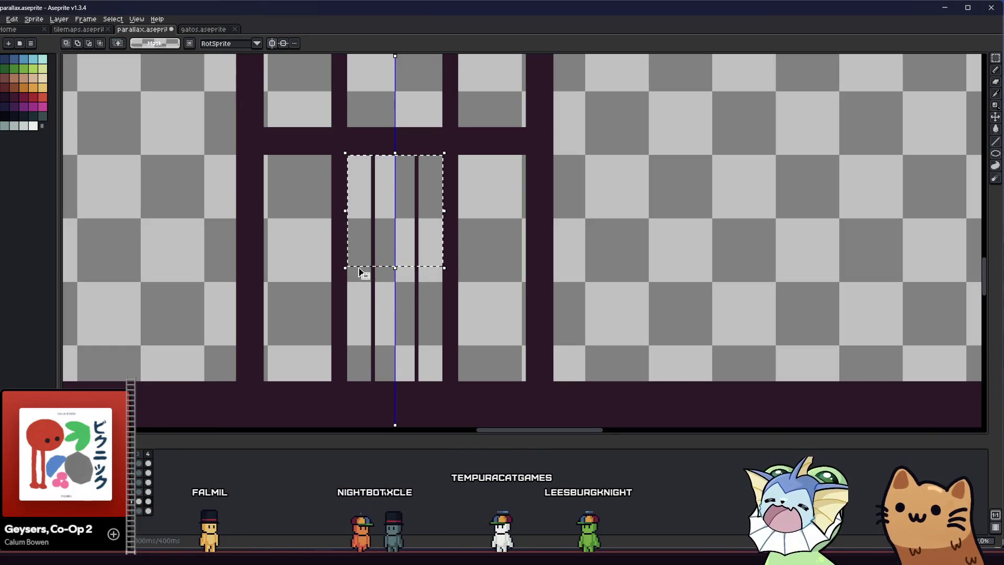
key(ctrl)
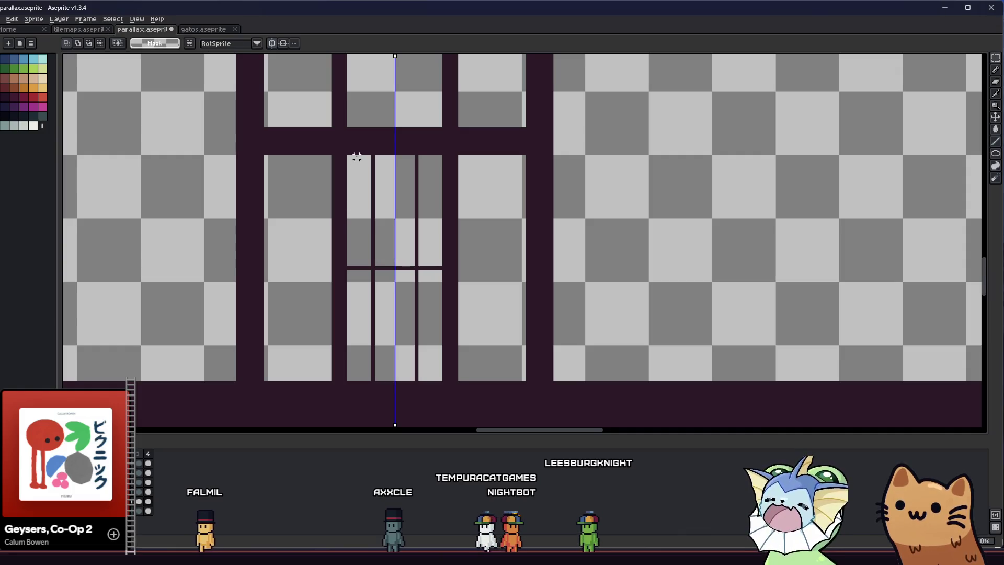
key(Delete)
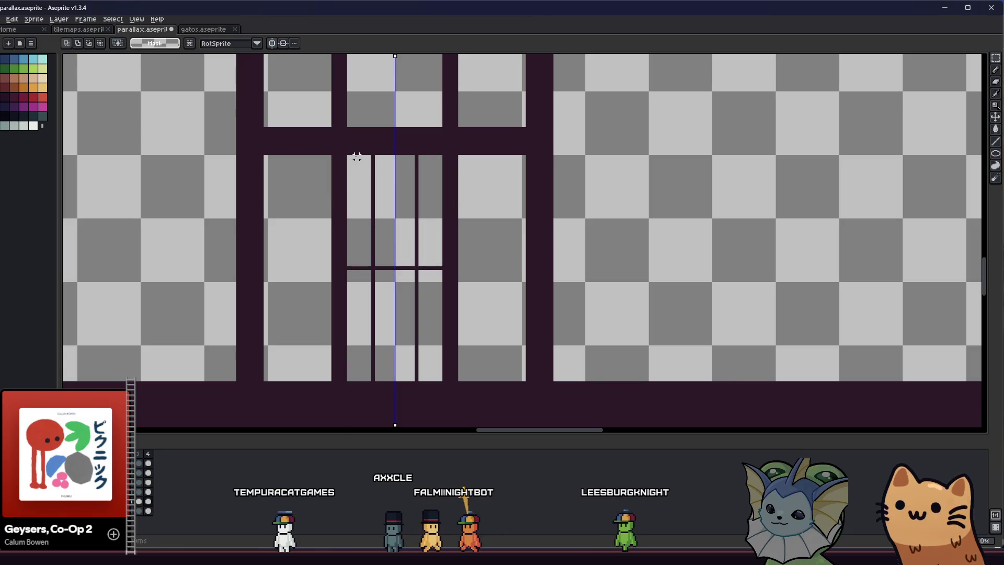
drag(358, 158, 359, 254)
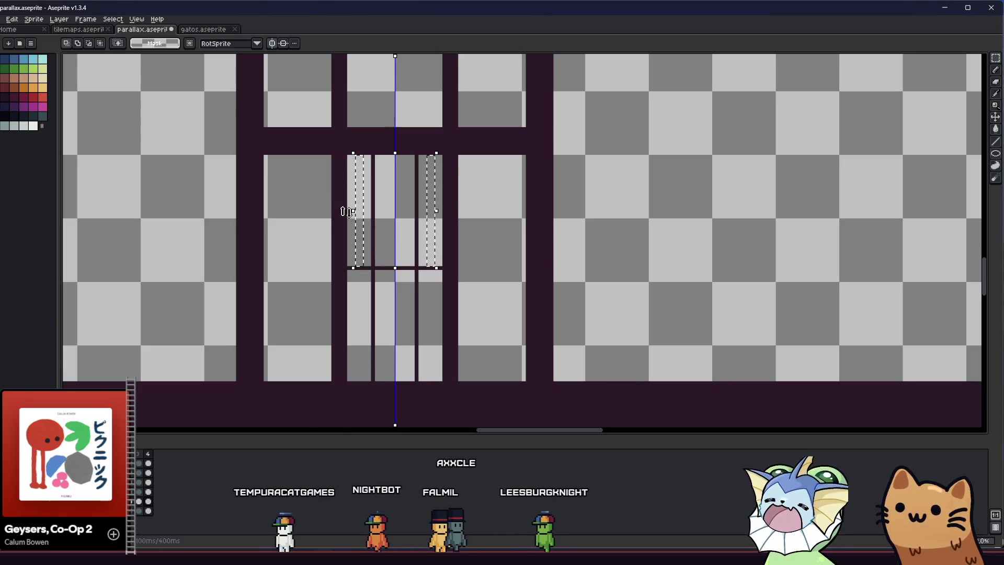
scroll(439, 211, up, 2)
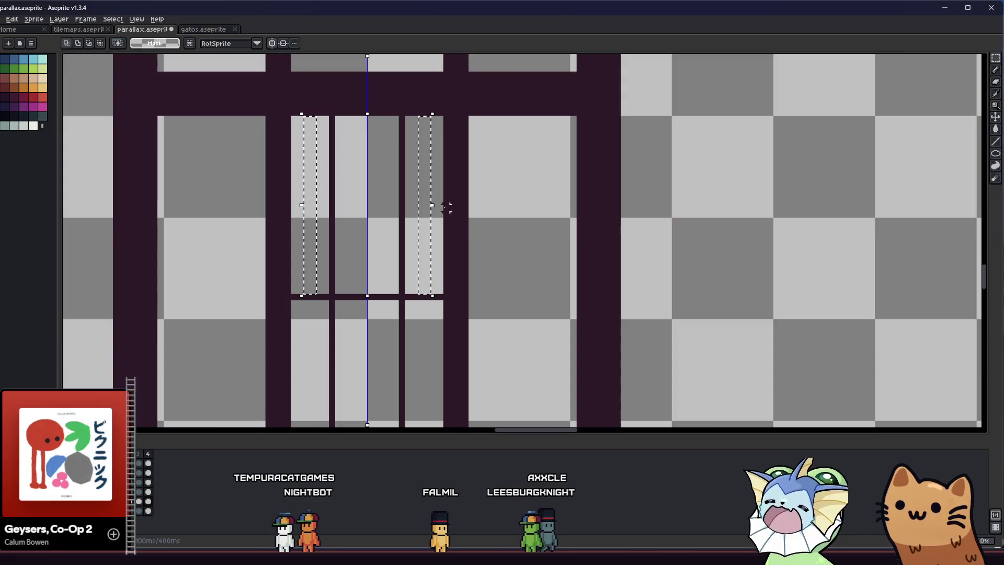
scroll(435, 204, up, 2)
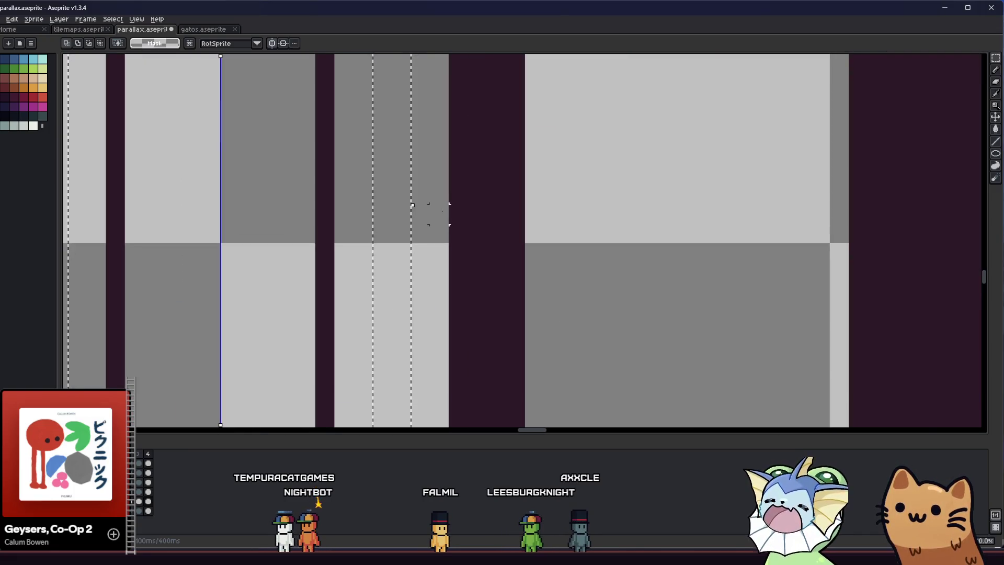
scroll(430, 214, down, 1)
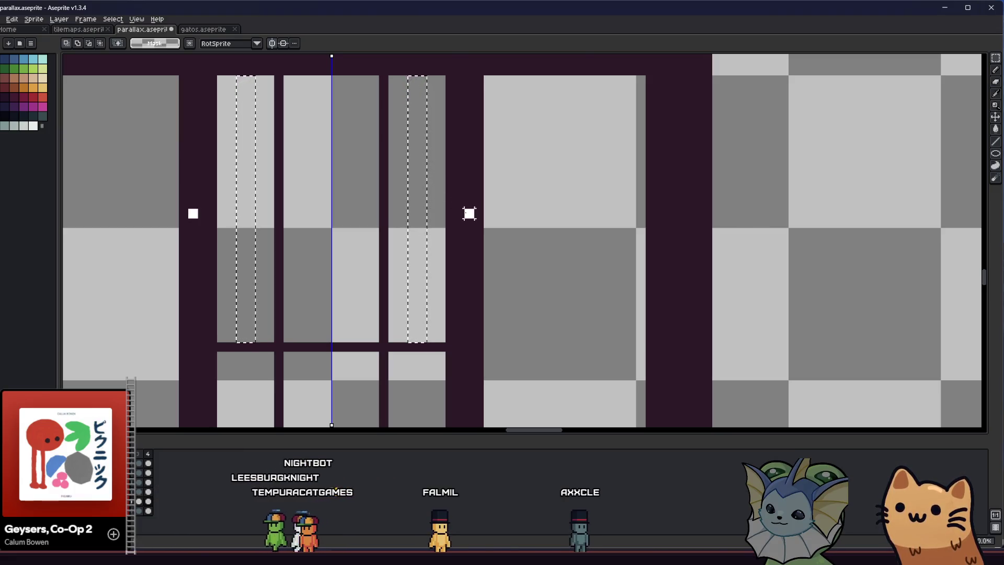
scroll(470, 213, down, 2)
scroll(381, 241, down, 1)
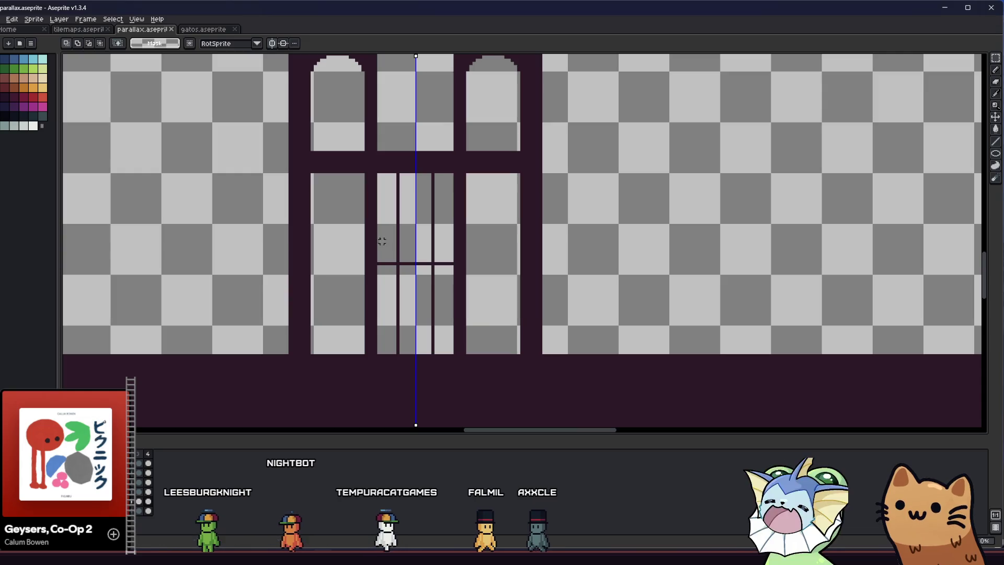
scroll(381, 241, up, 1)
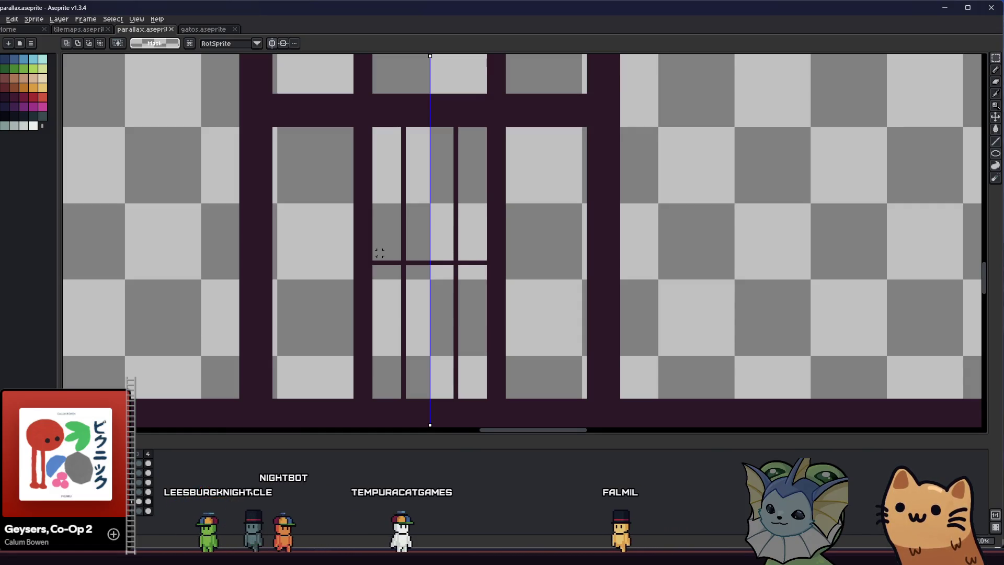
Step: Undo the crossbar changes and select the wide horizontal beam above the windows
key(ctrl+z)
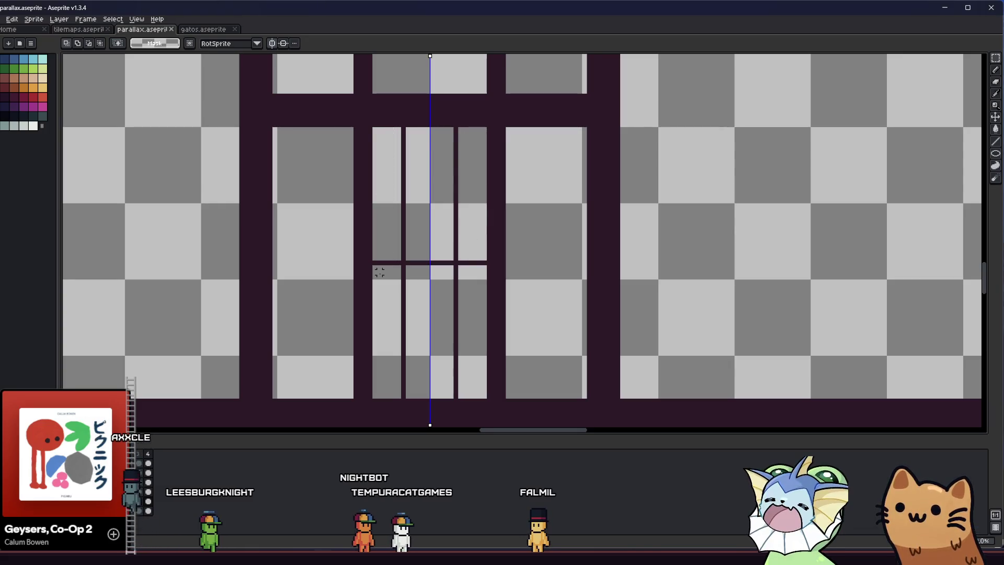
key(ctrl+z)
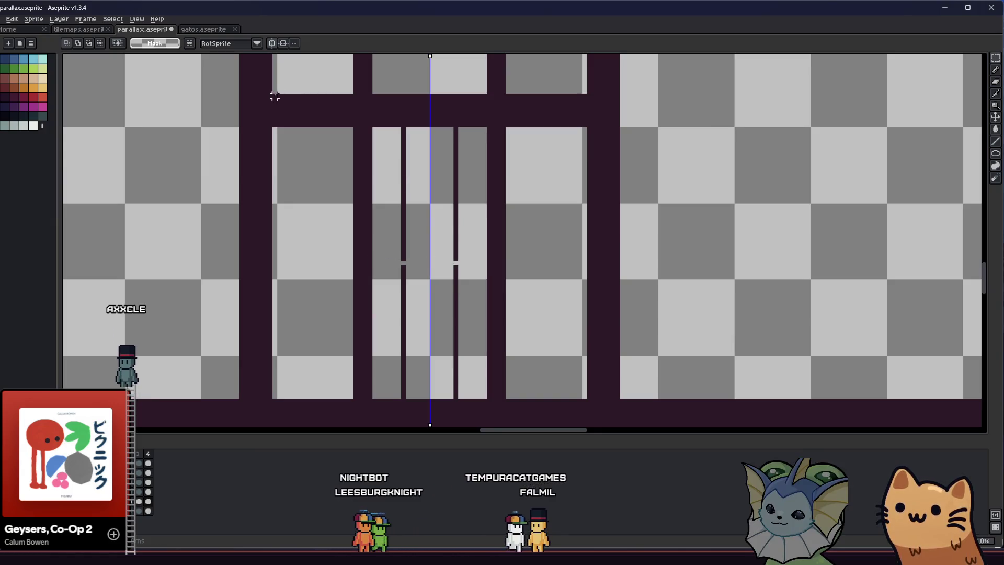
drag(192, 95, 675, 126)
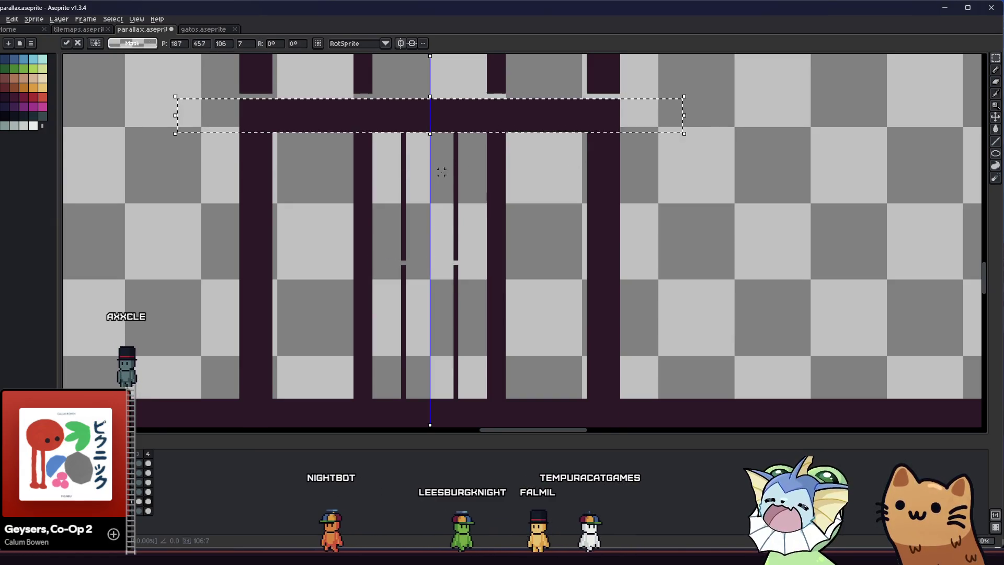
Step: Move the selected beam down into place and select the doorway area below it
drag(442, 168, 332, 193)
click(669, 169)
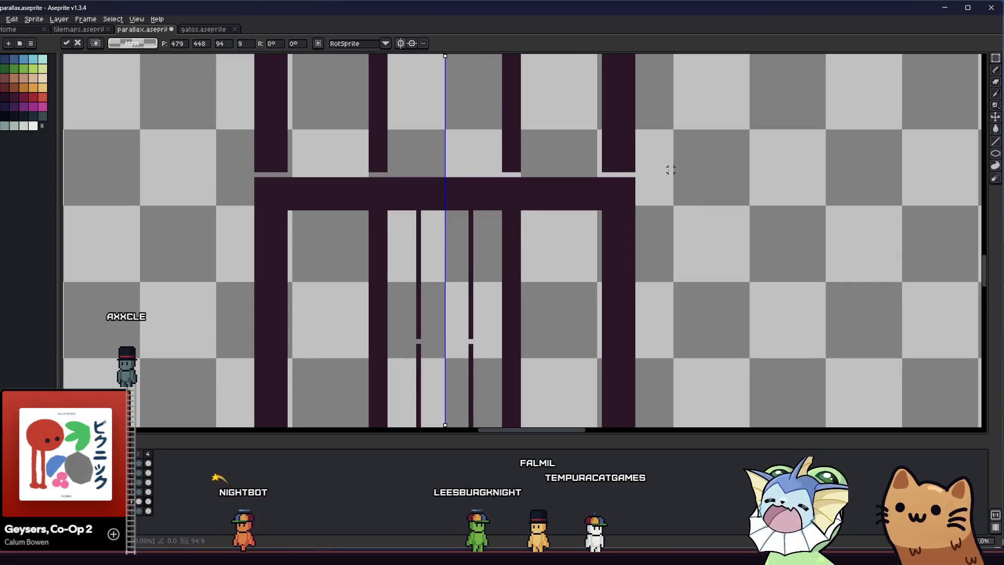
scroll(669, 169, down, 2)
scroll(668, 169, down, 1)
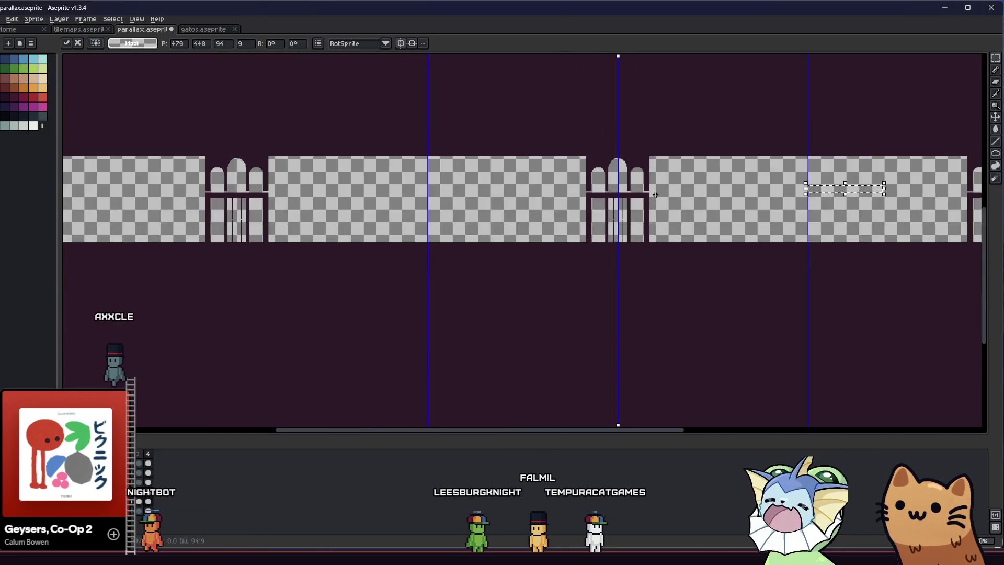
scroll(660, 181, up, 3)
key(b)
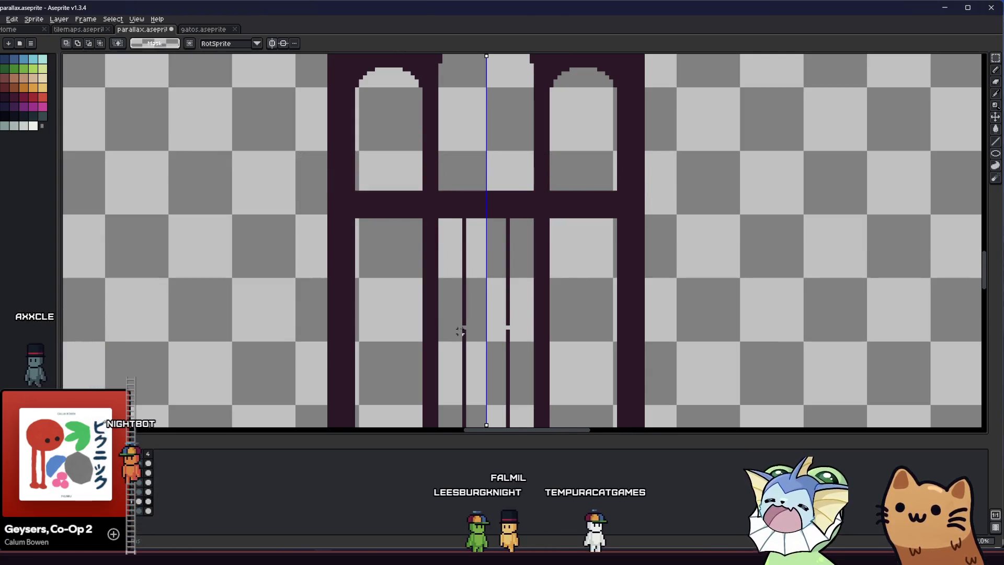
scroll(464, 324, up, 2)
scroll(467, 325, down, 1)
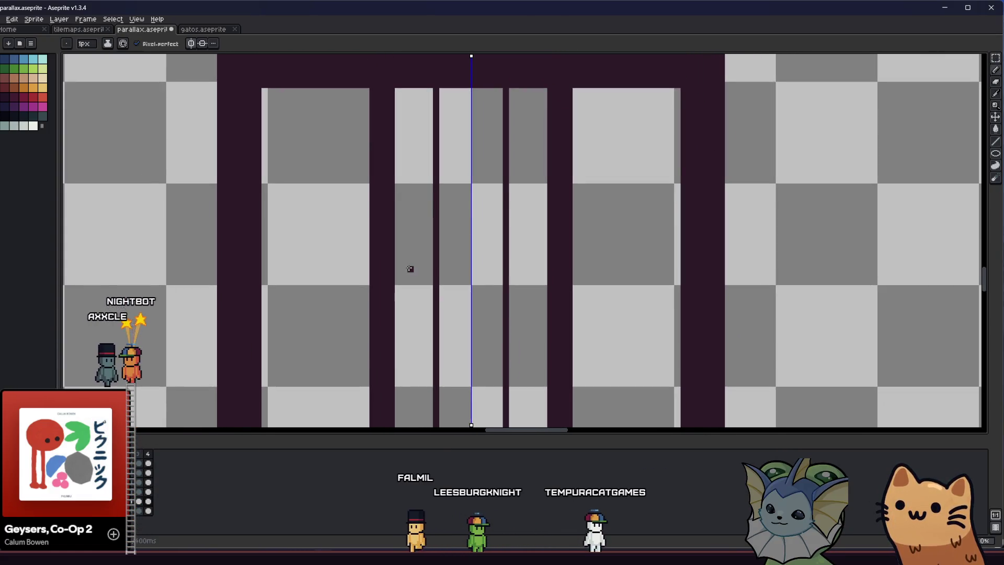
key(m)
scroll(415, 137, down, 1)
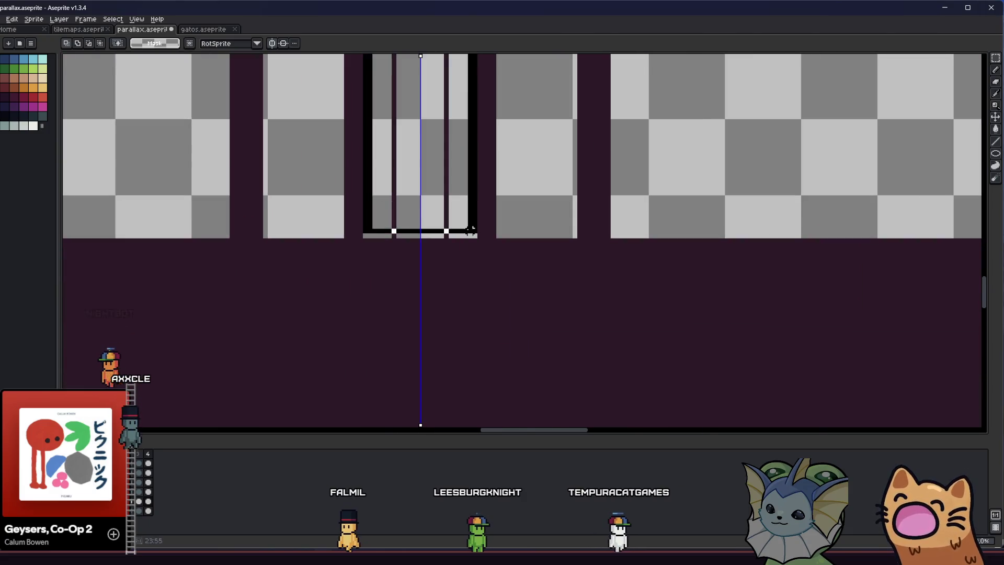
drag(431, 248, 474, 235)
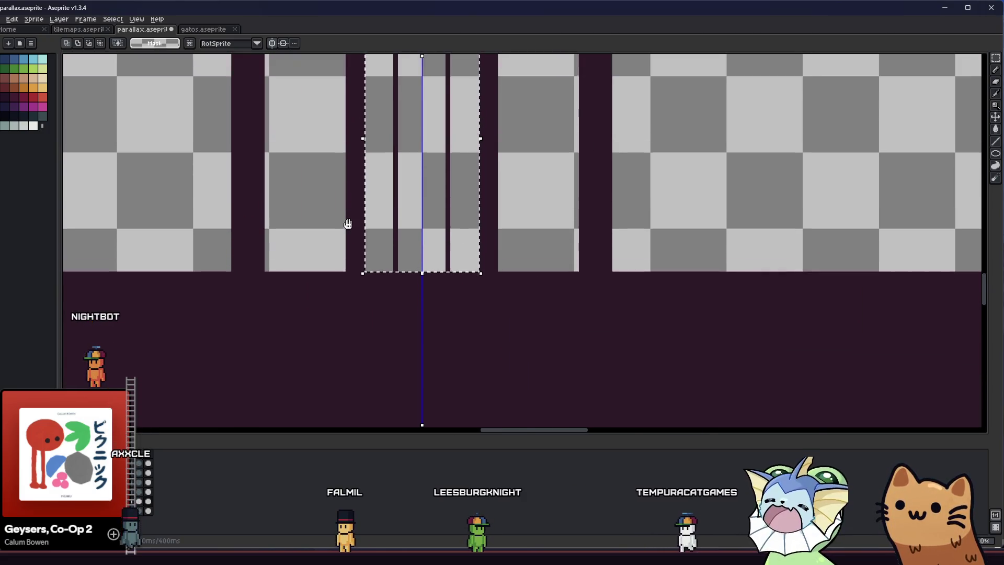
scroll(346, 224, up, 3)
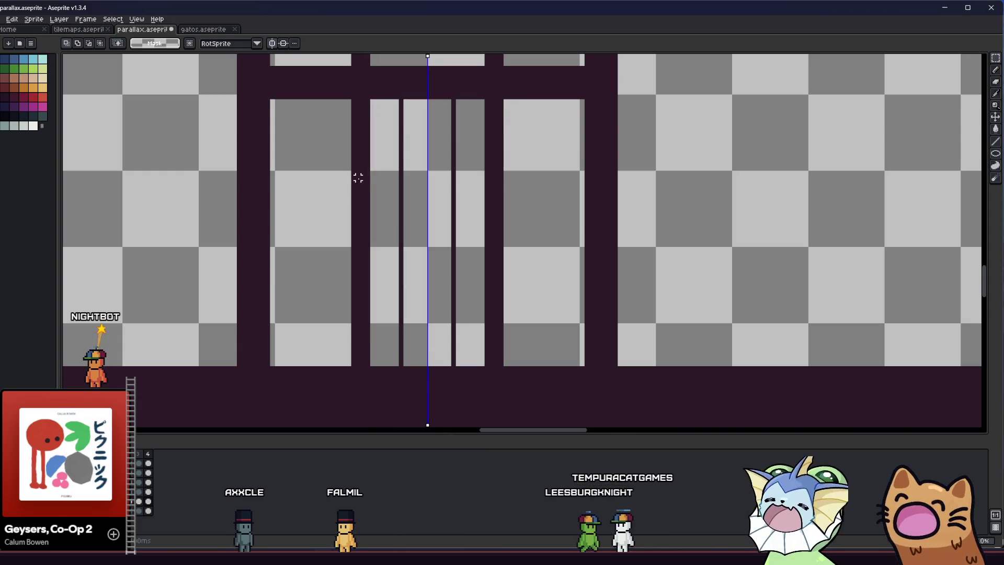
Step: Resize the two black bars inside the door and draw thin crossbars splitting it into panes
key(ctrl+d)
key(b)
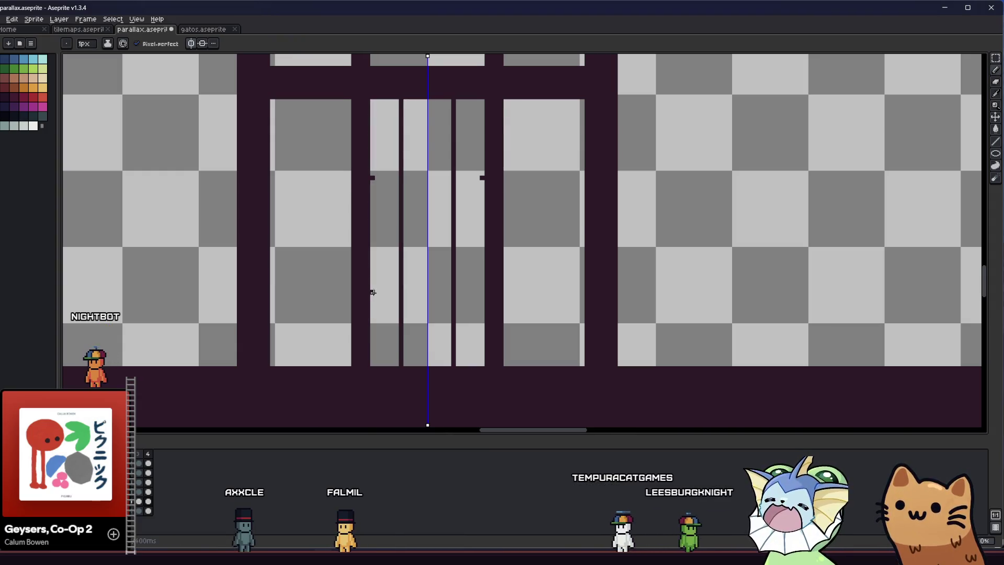
scroll(346, 297, down, 1)
scroll(332, 292, down, 1)
scroll(332, 293, down, 1)
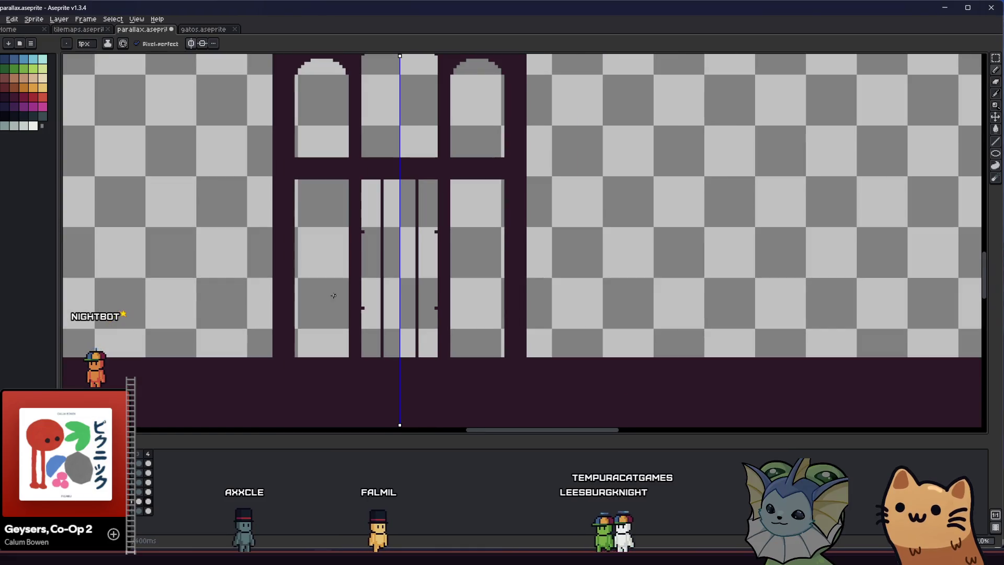
scroll(416, 291, down, 1)
scroll(388, 297, up, 1)
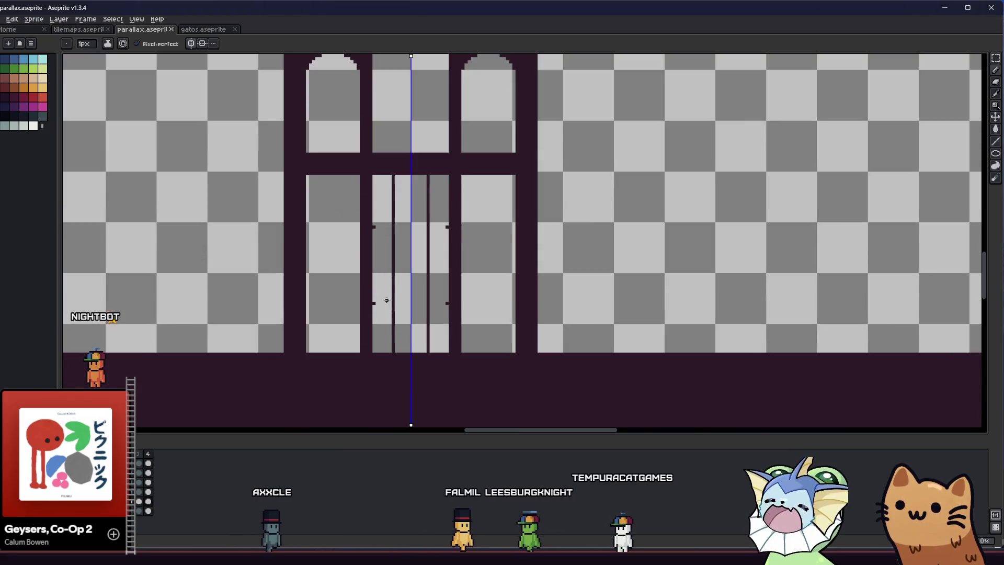
scroll(376, 292, up, 1)
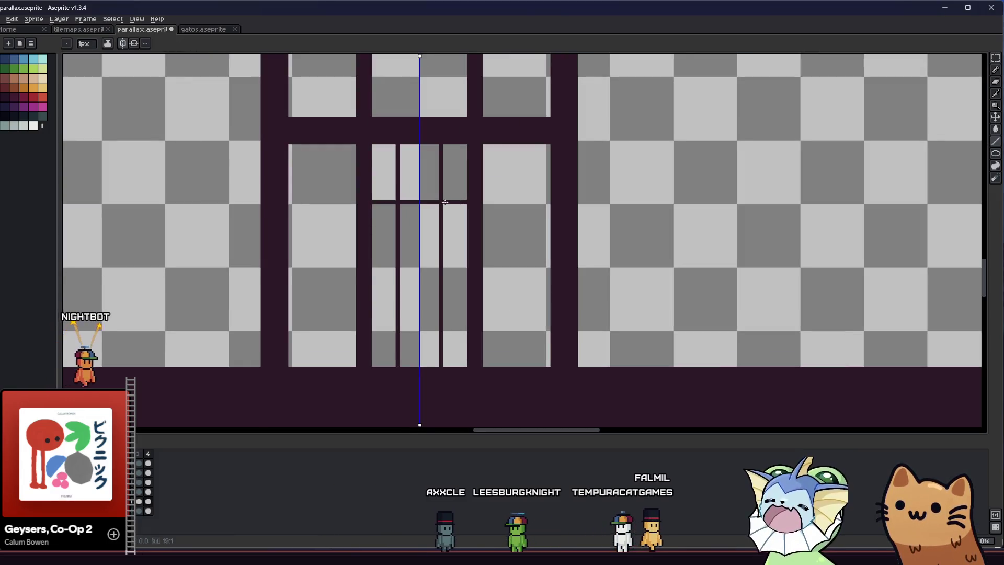
scroll(457, 321, up, 1)
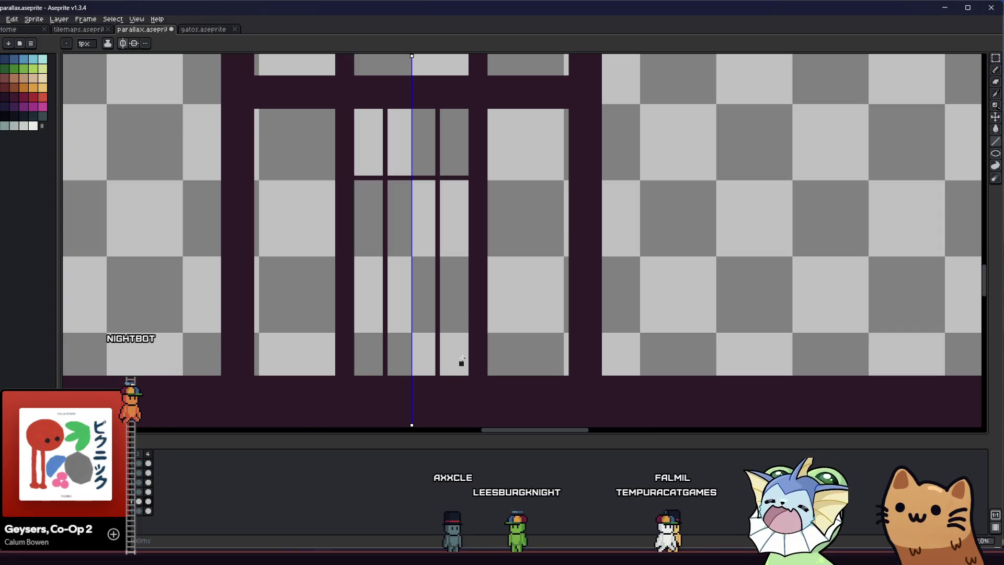
key(m)
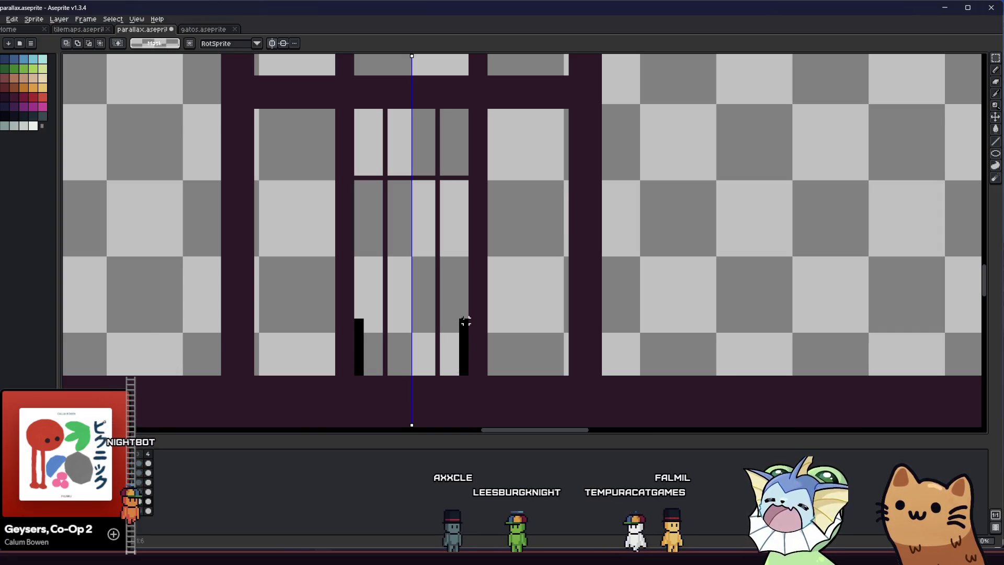
drag(465, 322, 466, 326)
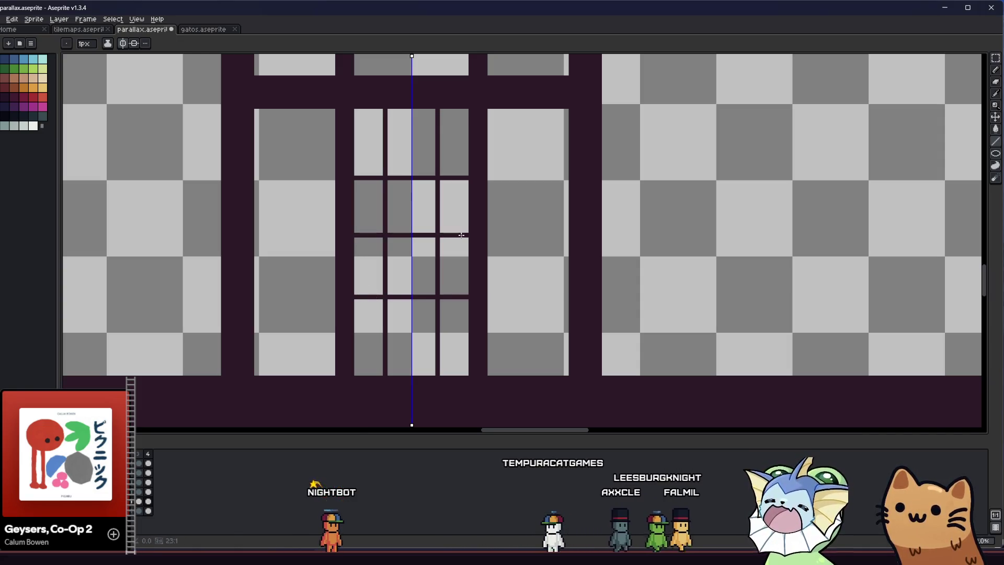
key(b)
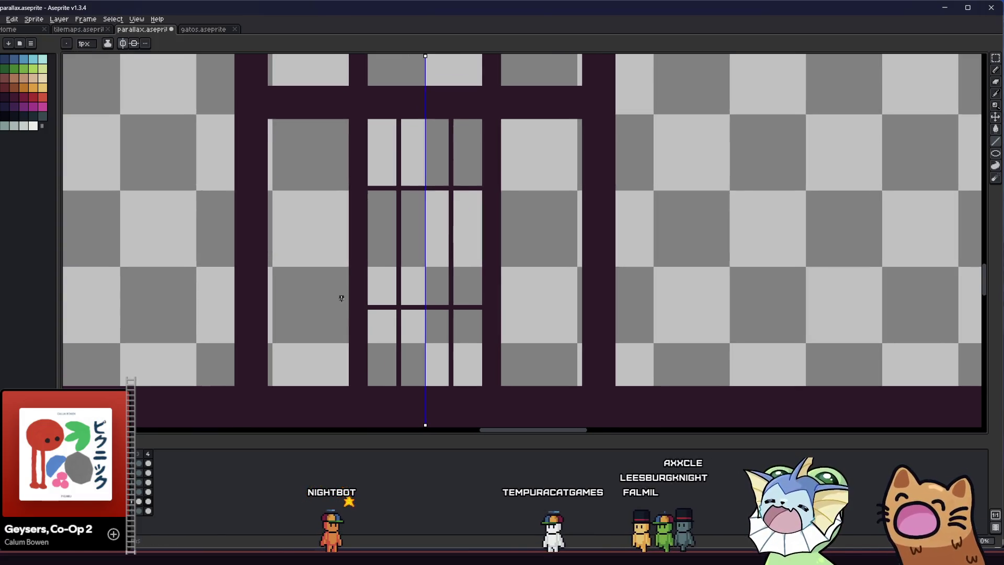
scroll(341, 296, down, 1)
scroll(325, 300, down, 1)
scroll(343, 301, down, 1)
scroll(356, 290, up, 3)
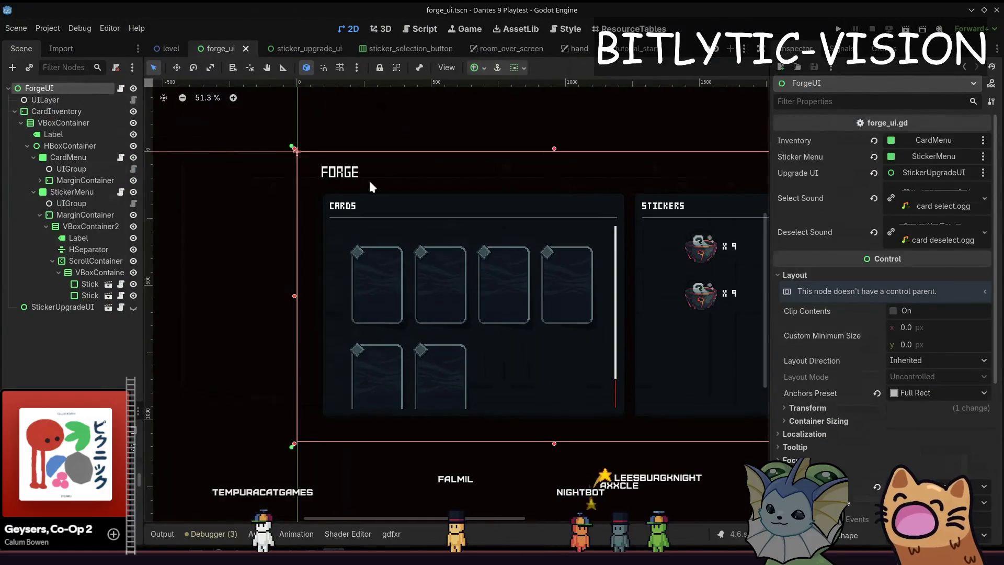
scroll(370, 186, down, 4)
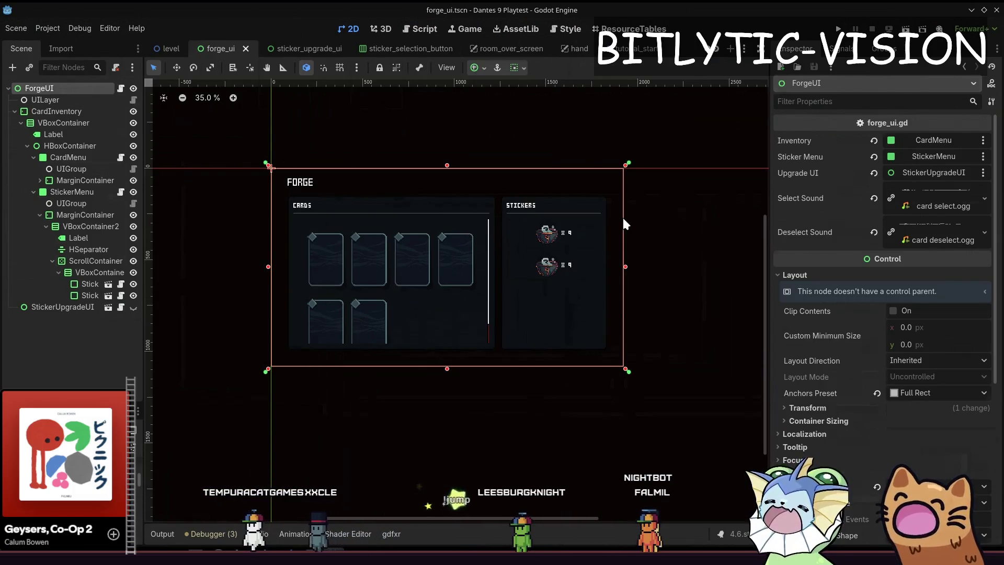
click(46, 100)
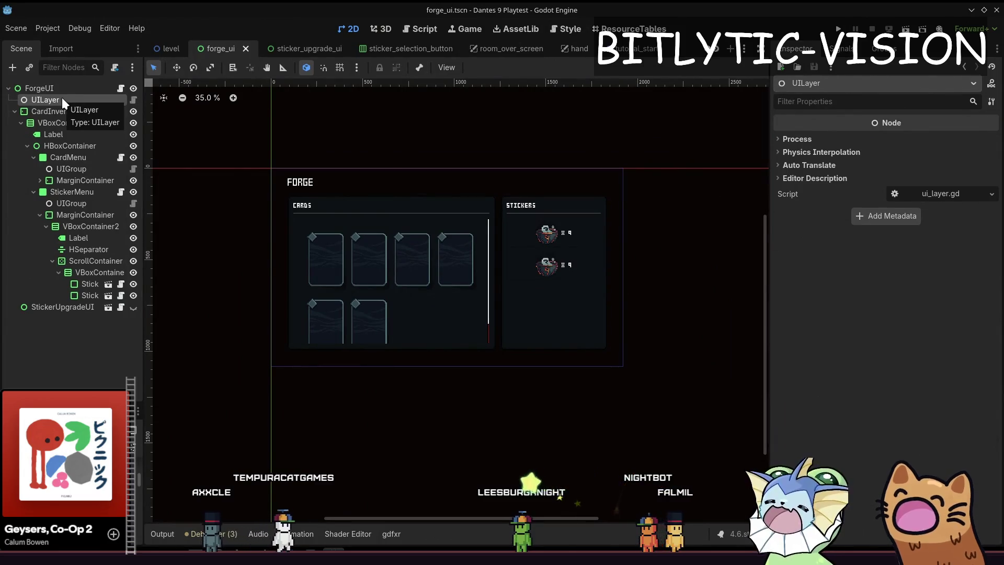
scroll(424, 264, up, 3)
scroll(451, 268, down, 1)
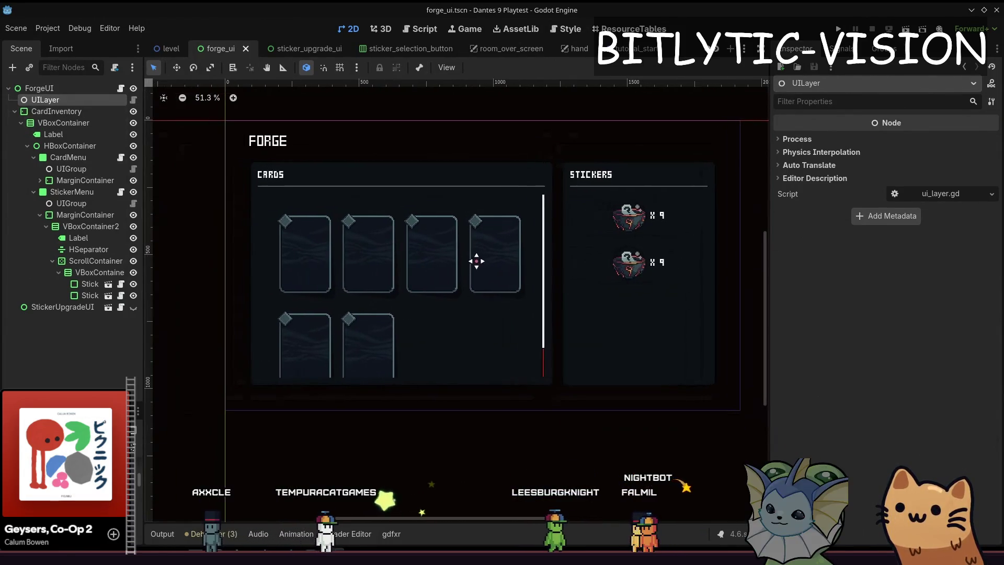
mouse_move(521, 134)
mouse_down()
mouse_move(418, 348)
mouse_move(500, 229)
mouse_up()
key(ctrl+z)
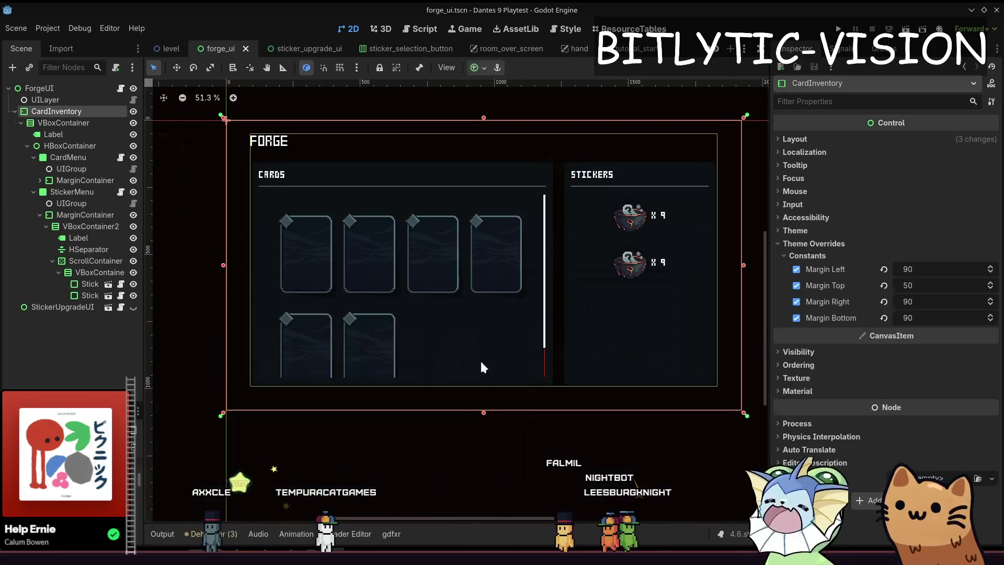
click(511, 441)
key(super+shift+Print)
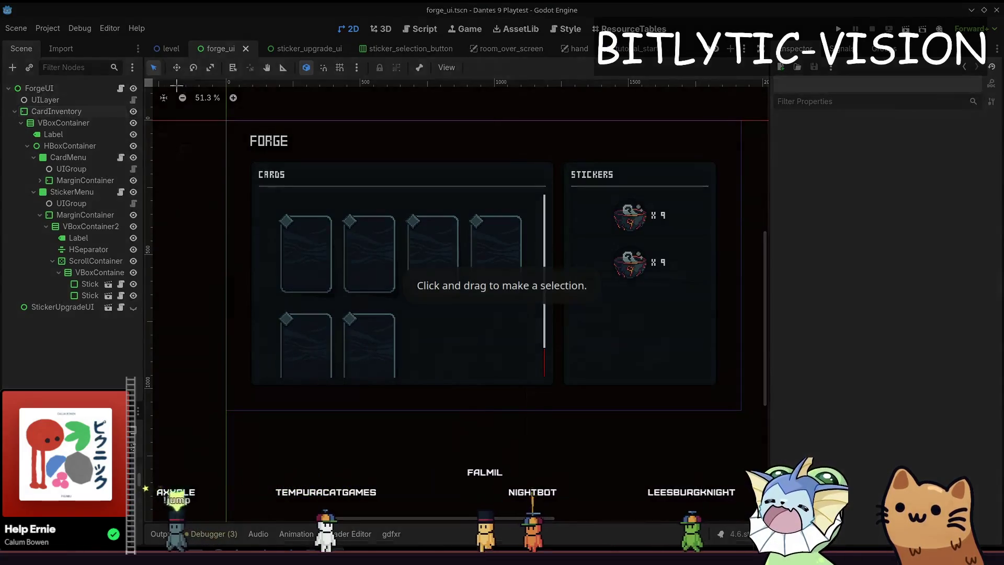
Step: Capture the Forge UI area and undo a first red outline around the cards panel
drag(170, 95, 901, 496)
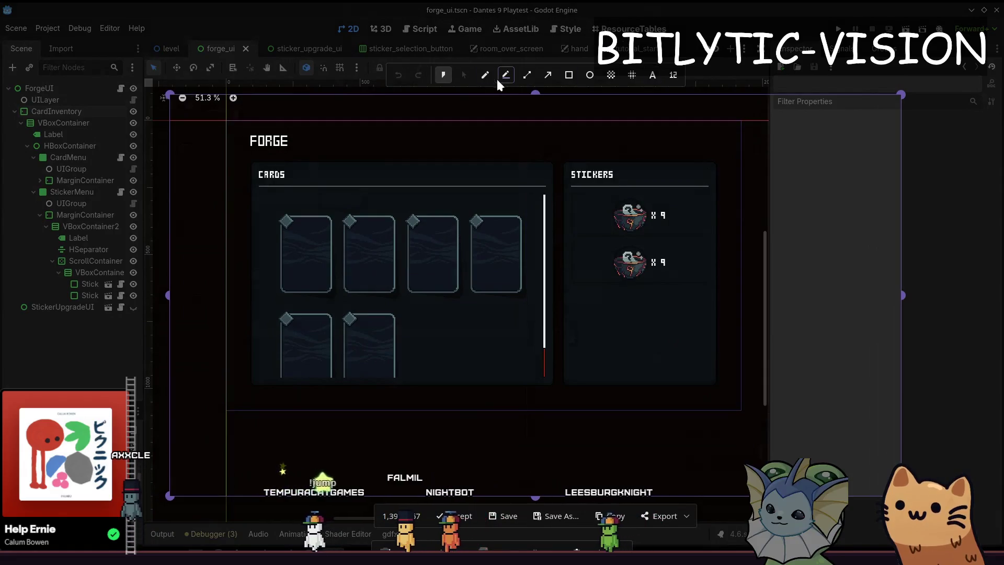
mouse_move(524, 182)
mouse_down()
mouse_move(252, 175)
mouse_move(544, 187)
mouse_move(644, 378)
mouse_up()
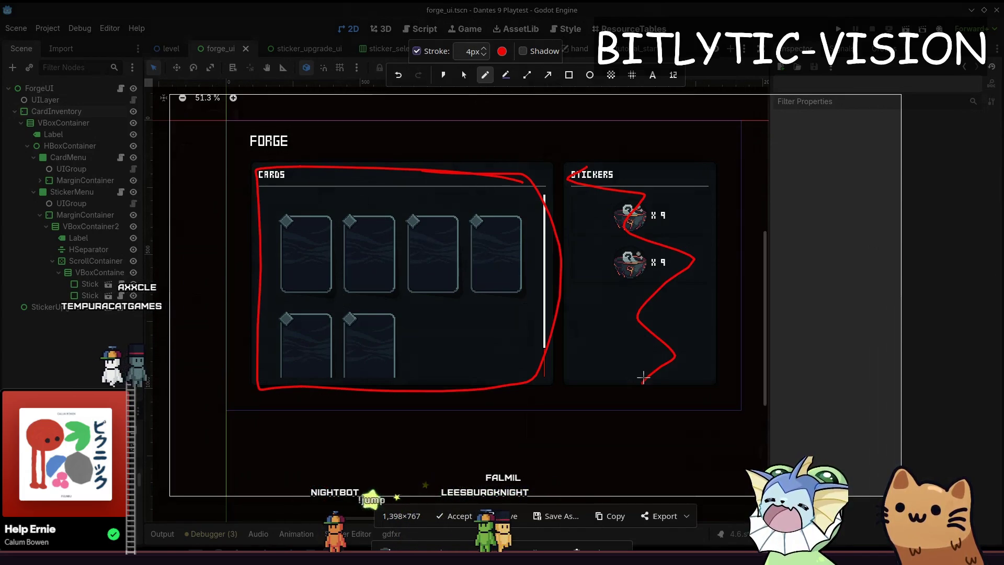
key(ctrl+z)
key(ctrl+z)
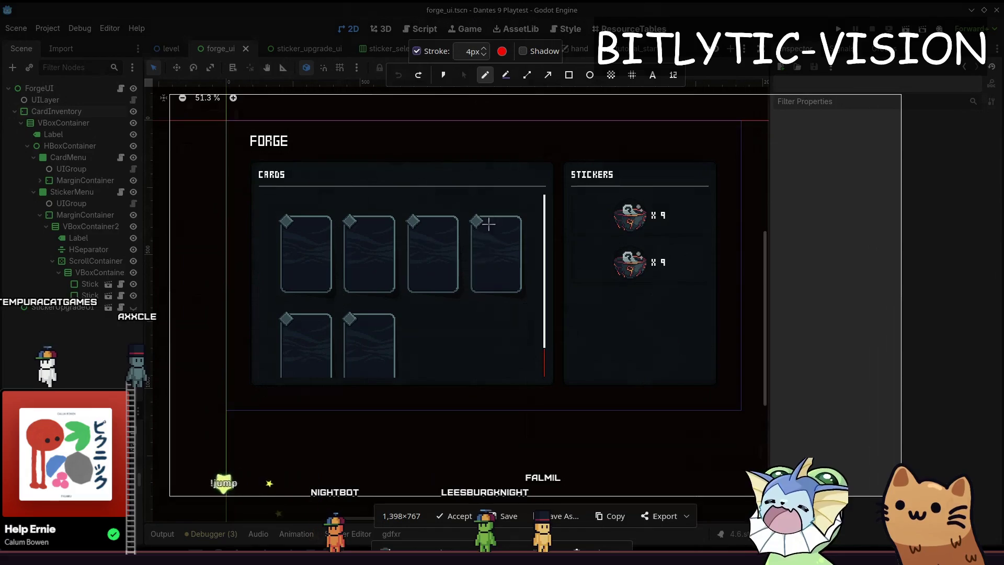
Step: Circle the fourth card and the Stickers panel in red, dismiss the capture and select CardMenu's UIGroup
drag(461, 212, 467, 289)
drag(534, 234, 463, 211)
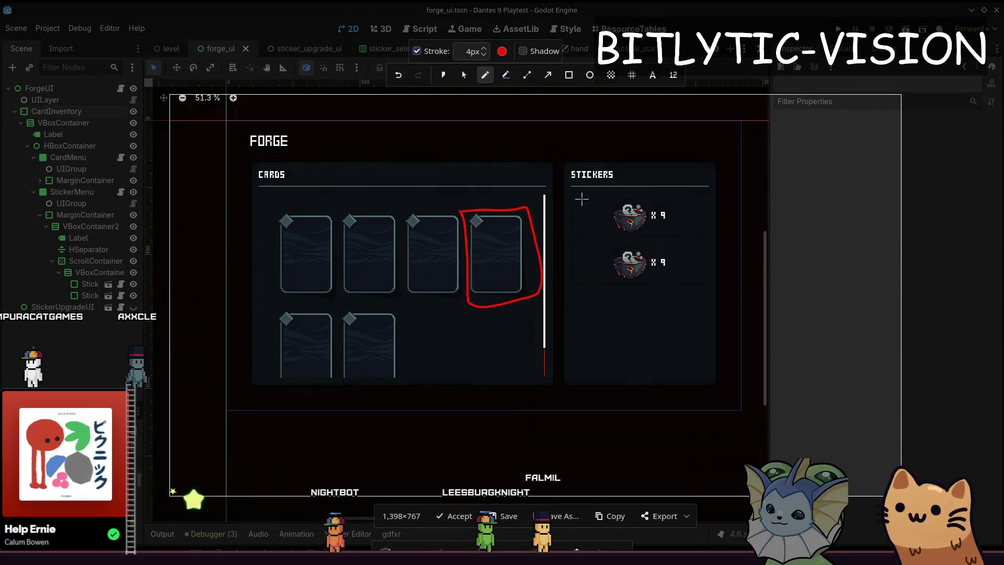
drag(665, 167, 645, 165)
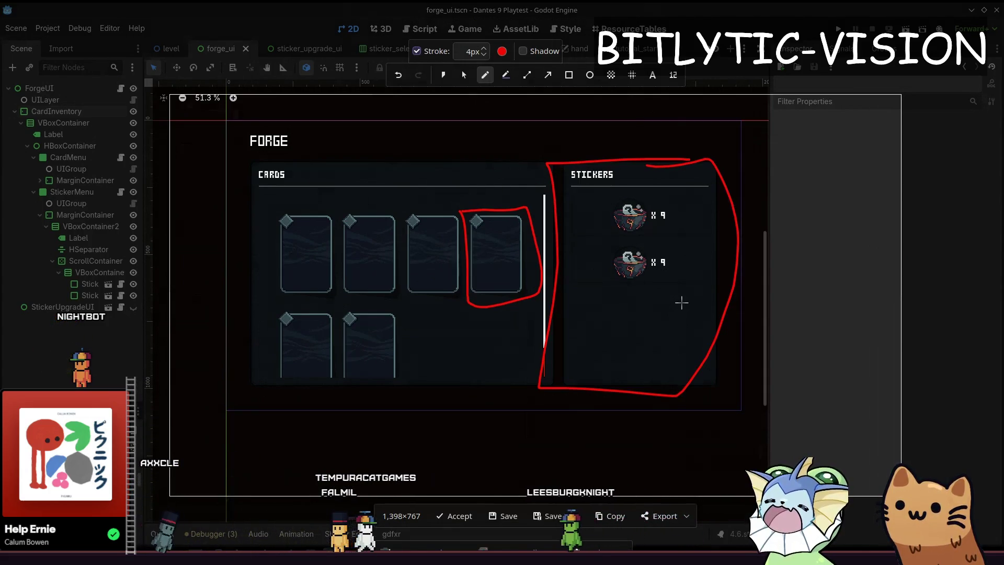
key(Escape)
click(63, 167)
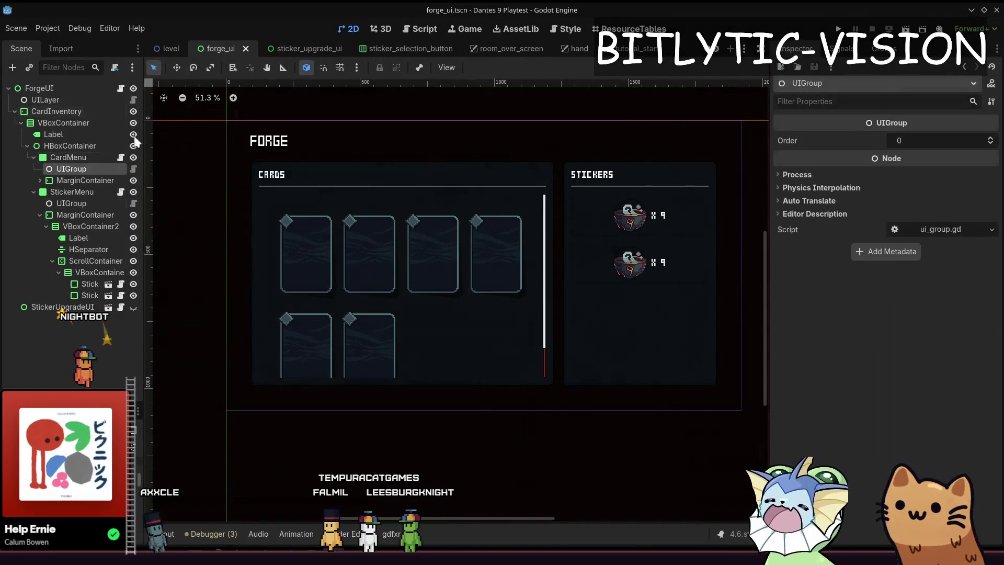
Step: Inspect CardMenu, its UIGroup, StickerMenu and its UIGroup in the Scene dock
click(102, 156)
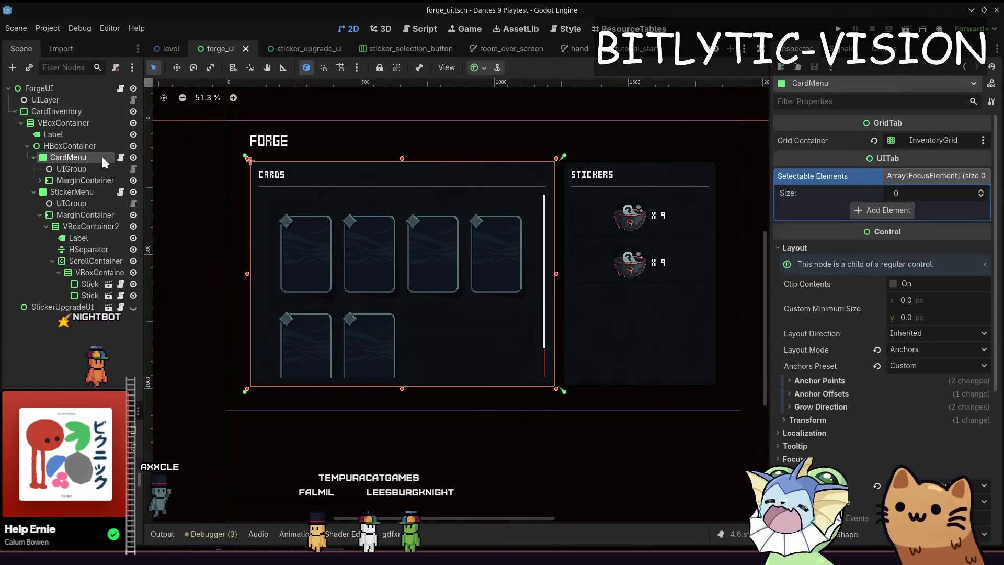
click(64, 167)
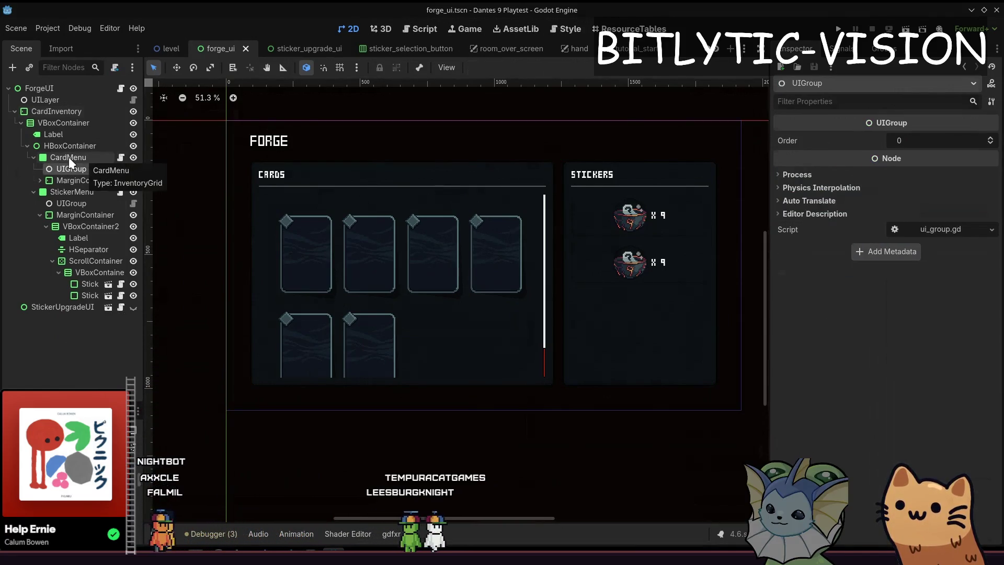
click(72, 191)
click(65, 203)
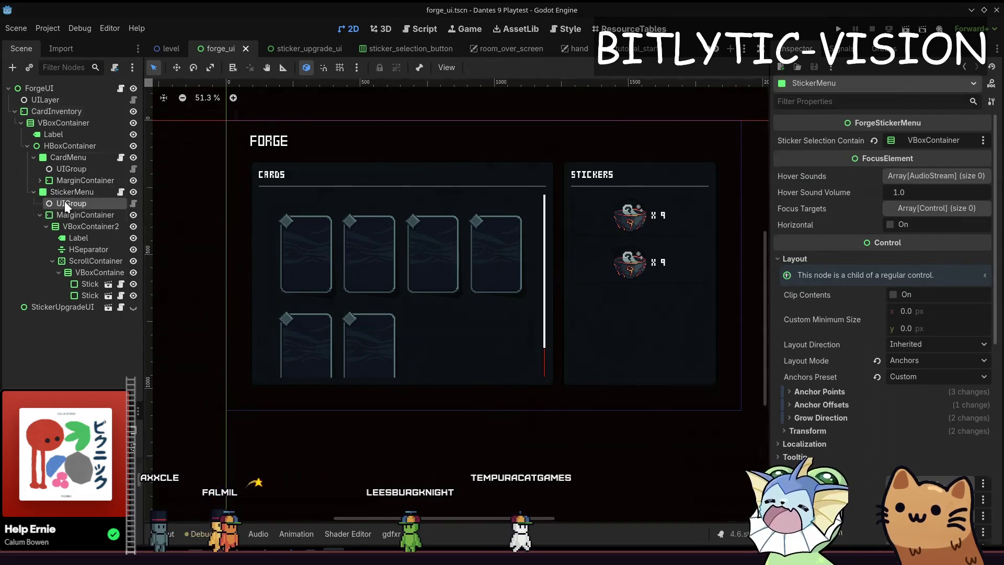
Step: Start a new screen capture framing the Forge UI viewport
drag(583, 264, 582, 288)
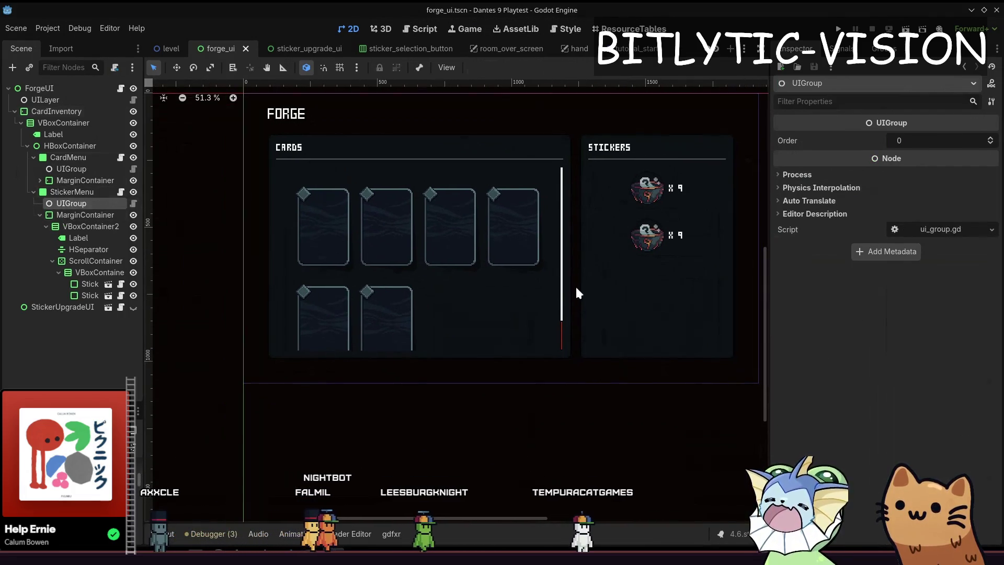
key(Print)
drag(176, 93, 752, 403)
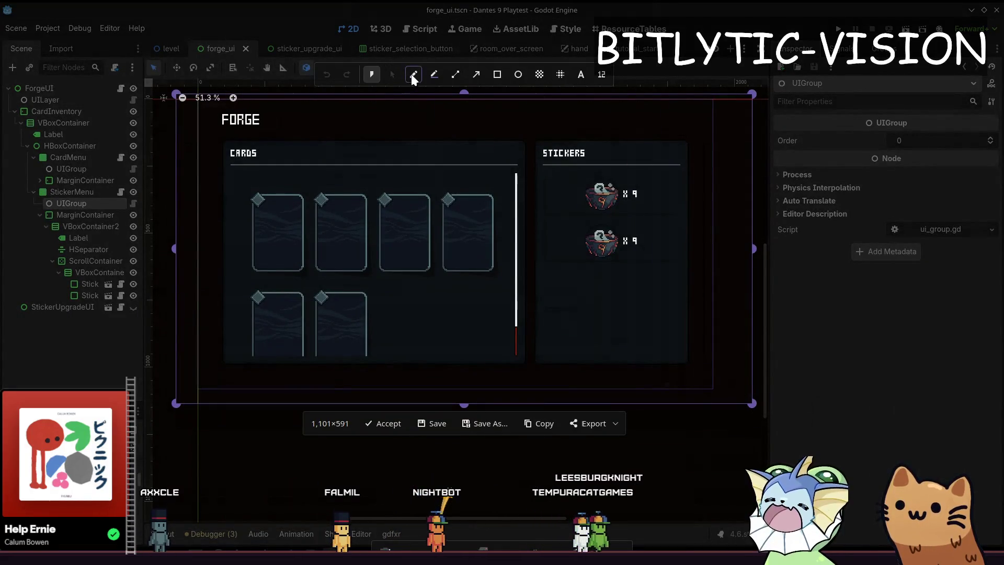
Step: With the freehand pen, circle the first card and mark the other five cards in red
click(413, 74)
mouse_move(302, 188)
mouse_down()
mouse_move(259, 269)
mouse_move(318, 176)
mouse_up()
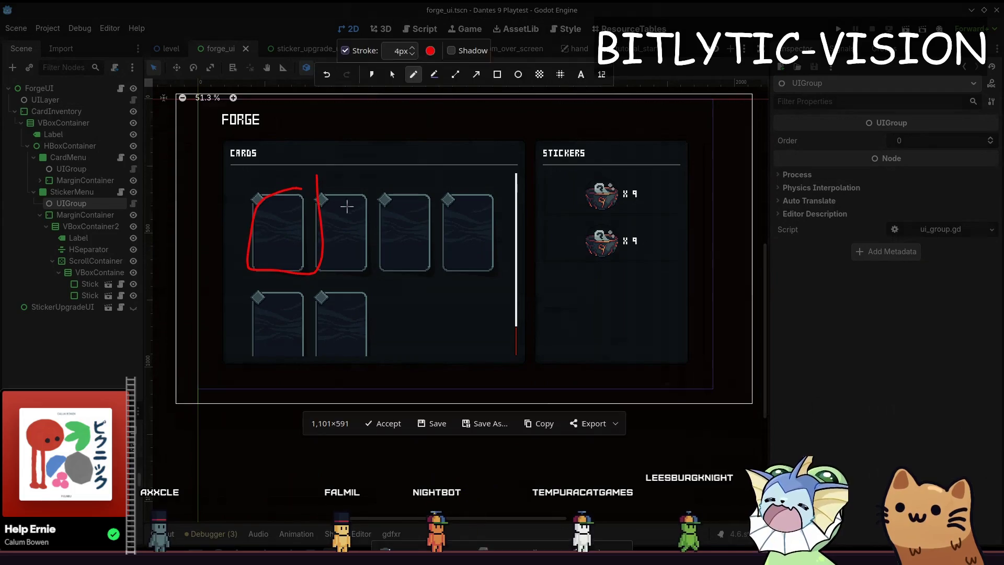
drag(359, 203, 360, 253)
mouse_move(427, 210)
mouse_down()
mouse_move(420, 253)
mouse_move(504, 213)
mouse_up()
mouse_move(269, 316)
mouse_down()
mouse_move(287, 333)
mouse_move(363, 314)
mouse_up()
Step: Strike through both sticker rows, close the capture and switch to the sticker_forge_item scene
drag(566, 196, 668, 188)
drag(586, 249, 648, 240)
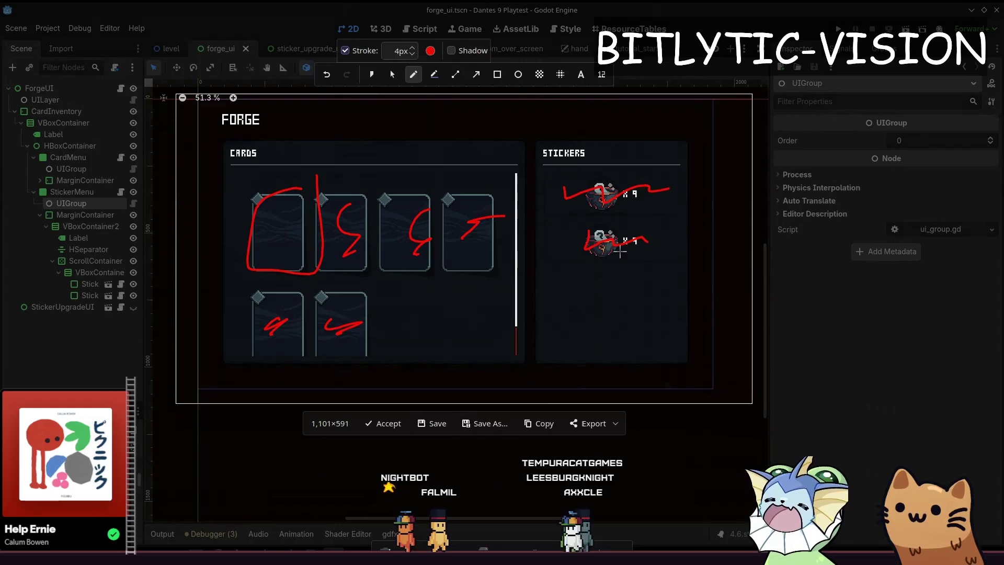
key(Escape)
click(119, 284)
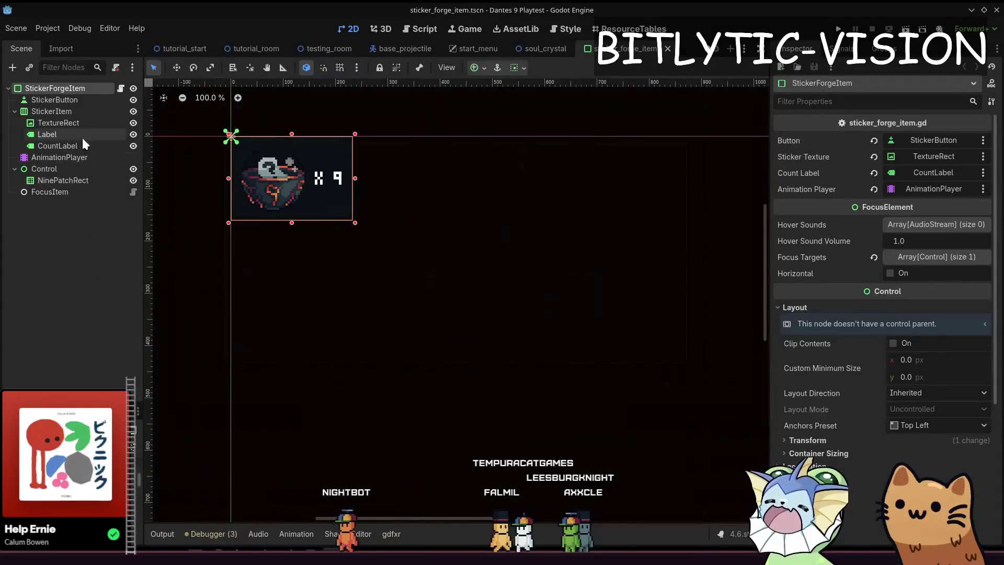
Step: Inspect the FocusItem node and collapse the StickerItem branch in the Scene dock
click(65, 188)
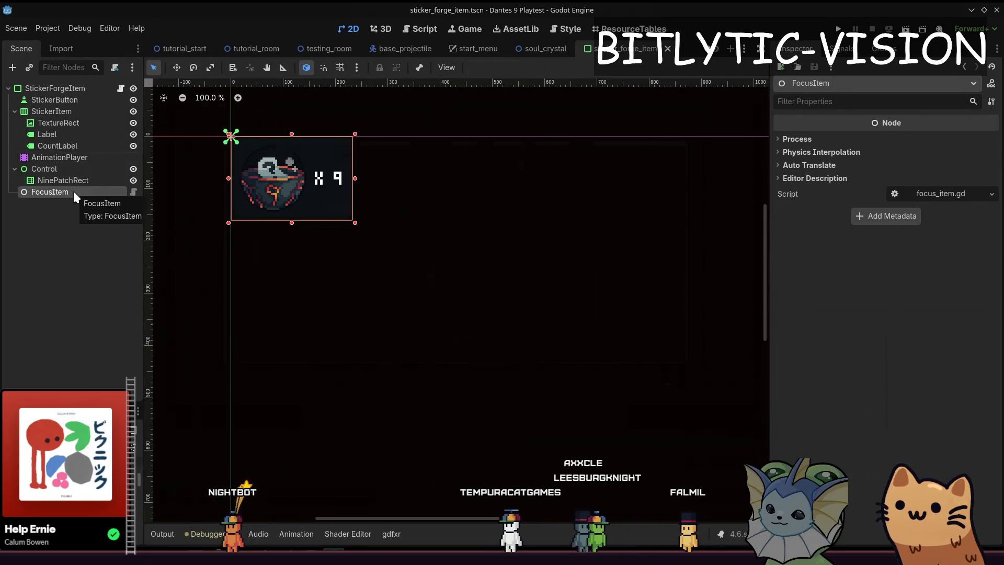
click(14, 111)
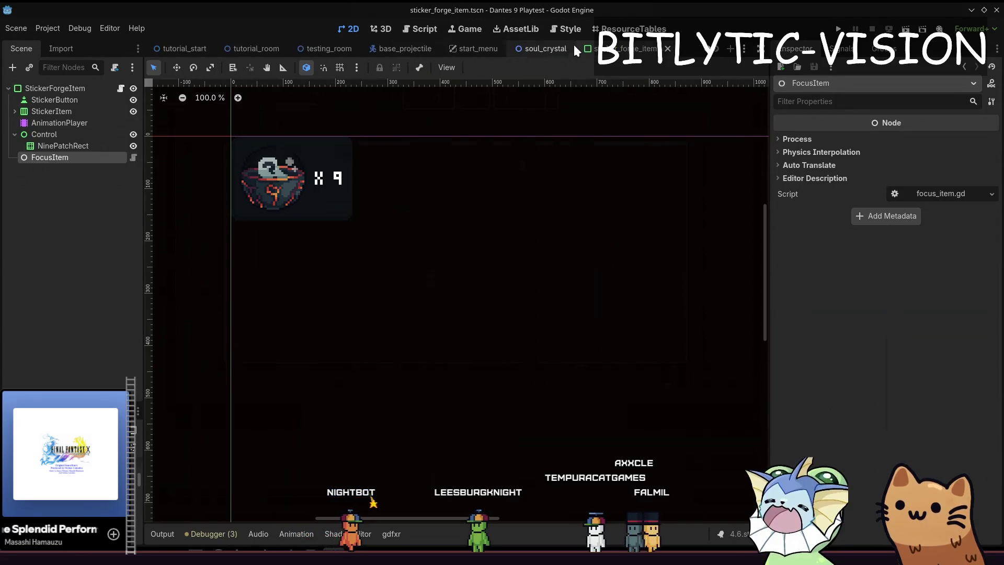
scroll(557, 43, up, 1)
scroll(546, 44, up, 2)
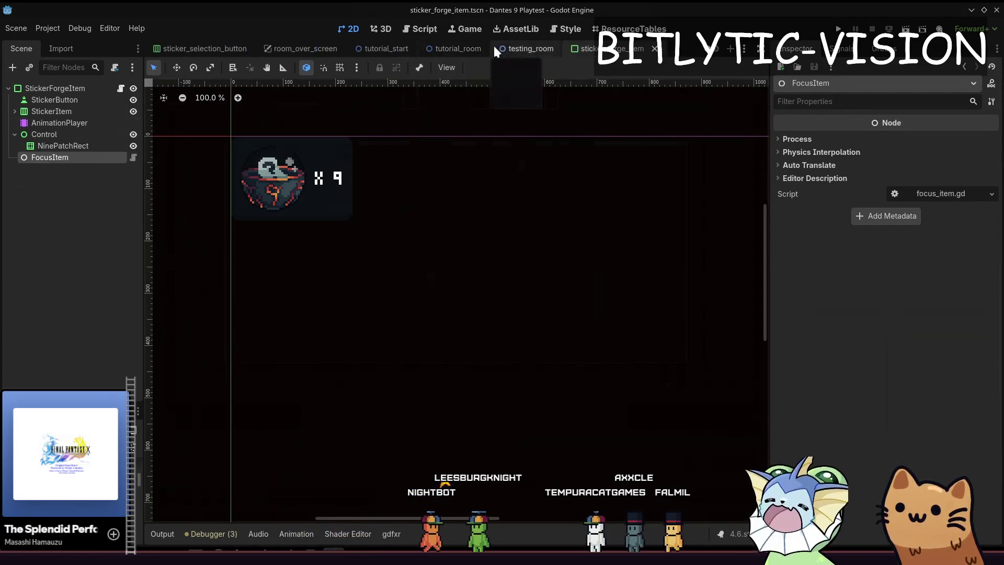
scroll(466, 47, up, 5)
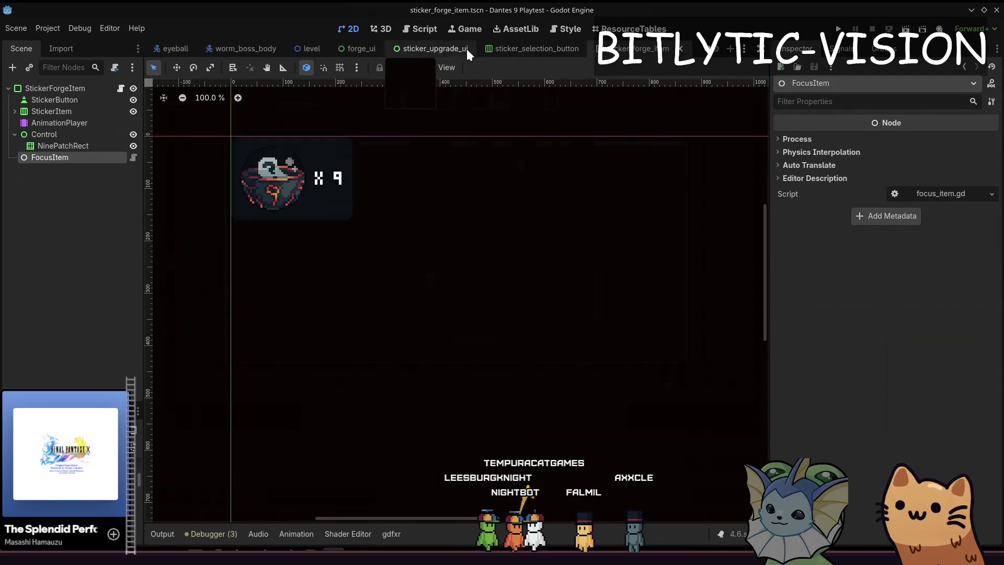
scroll(467, 49, up, 3)
Step: Switch to the forge_ui scene and start a region capture for annotating
click(539, 51)
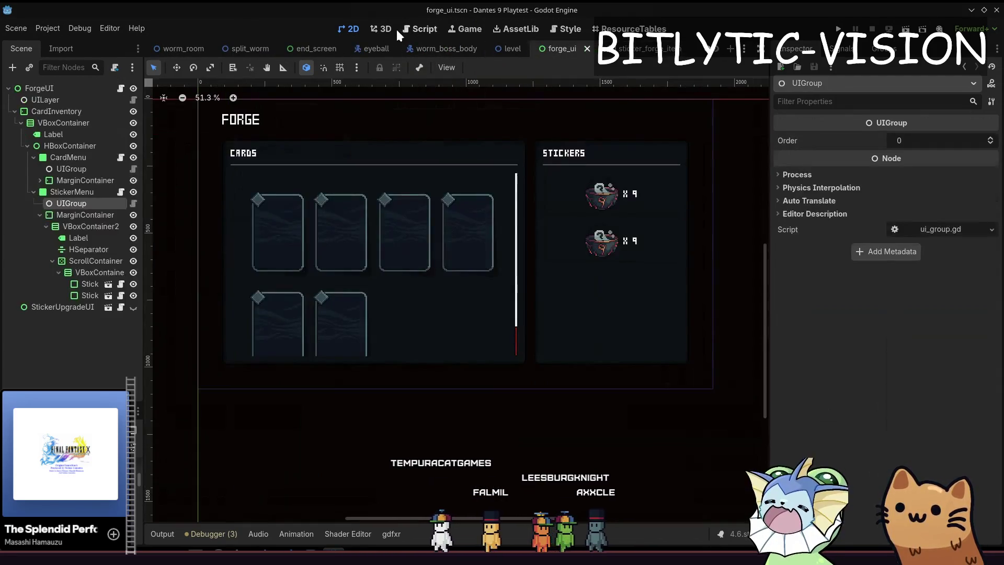
scroll(369, 209, down, 2)
scroll(456, 220, up, 2)
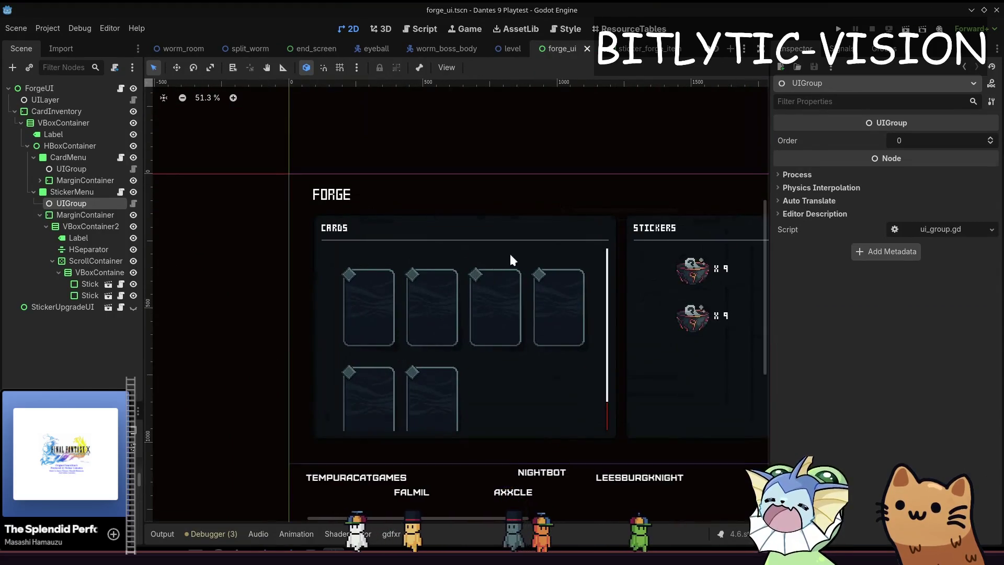
scroll(621, 314, down, 2)
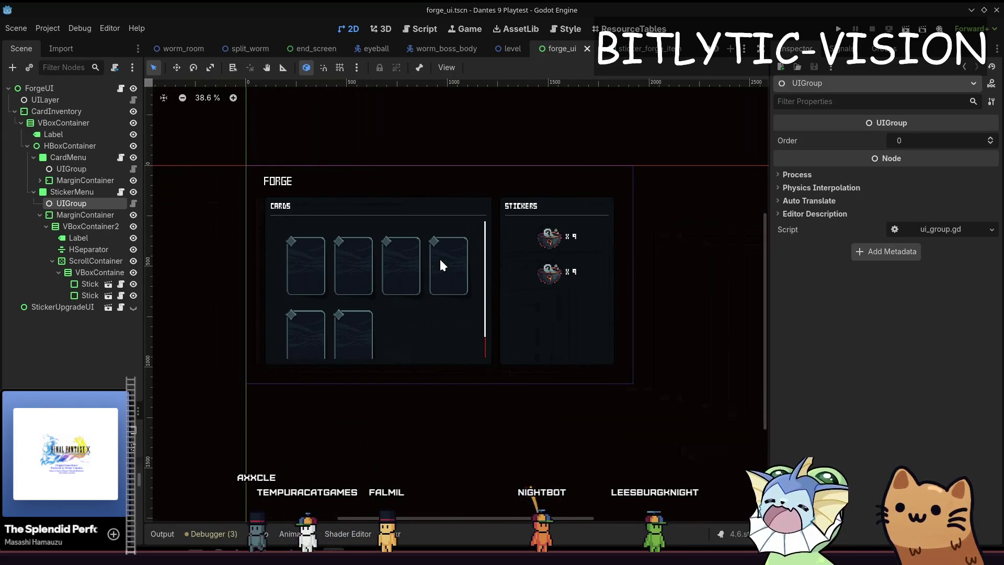
key(super+shift+Print)
Step: Capture the Forge UI region and mark all six card slots in red with the freehand pen
drag(216, 131, 700, 443)
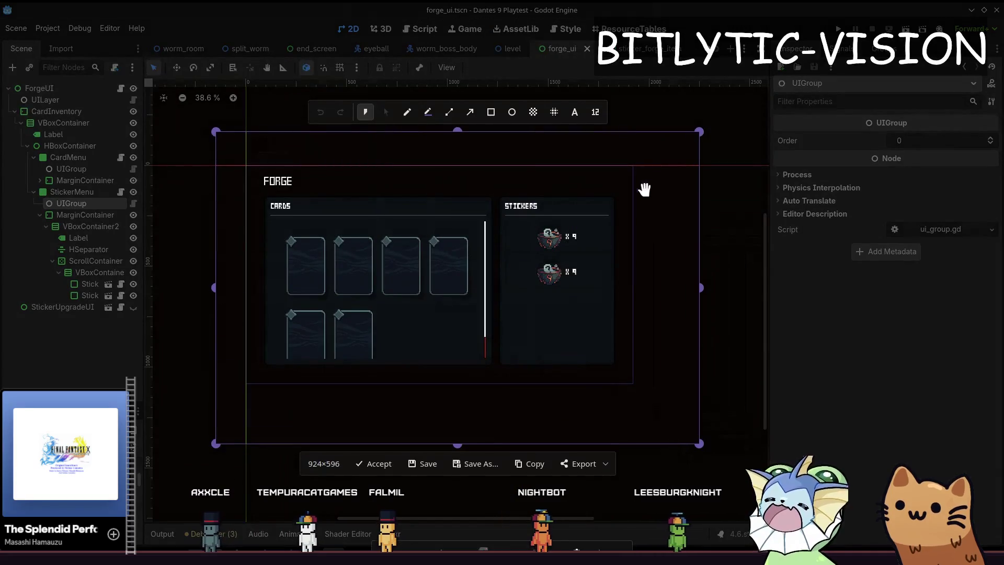
click(406, 112)
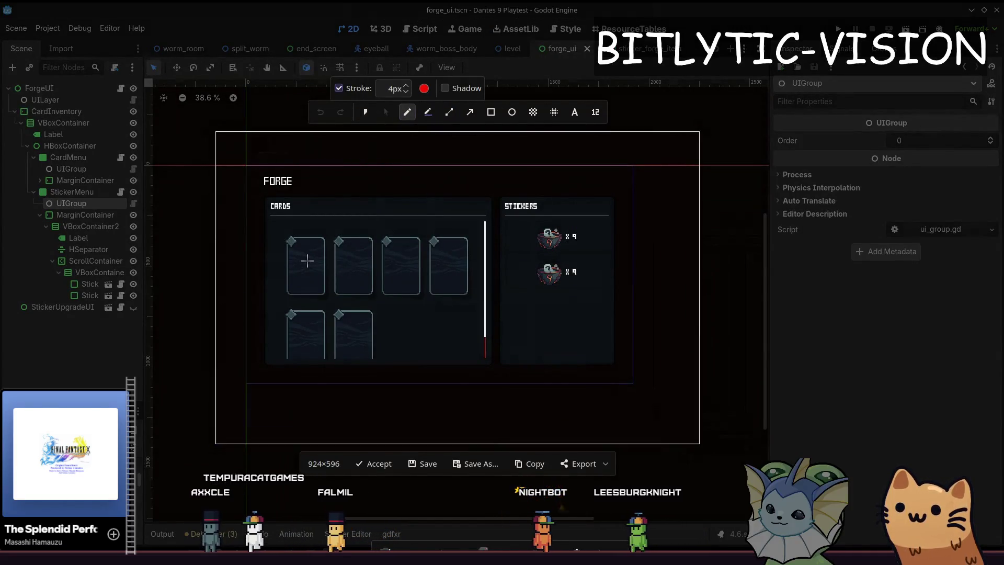
drag(303, 250, 308, 283)
mouse_move(348, 254)
mouse_down()
mouse_move(350, 280)
mouse_move(397, 281)
mouse_up()
drag(444, 255, 448, 273)
mouse_move(305, 320)
mouse_down()
mouse_move(306, 349)
mouse_move(357, 348)
mouse_up()
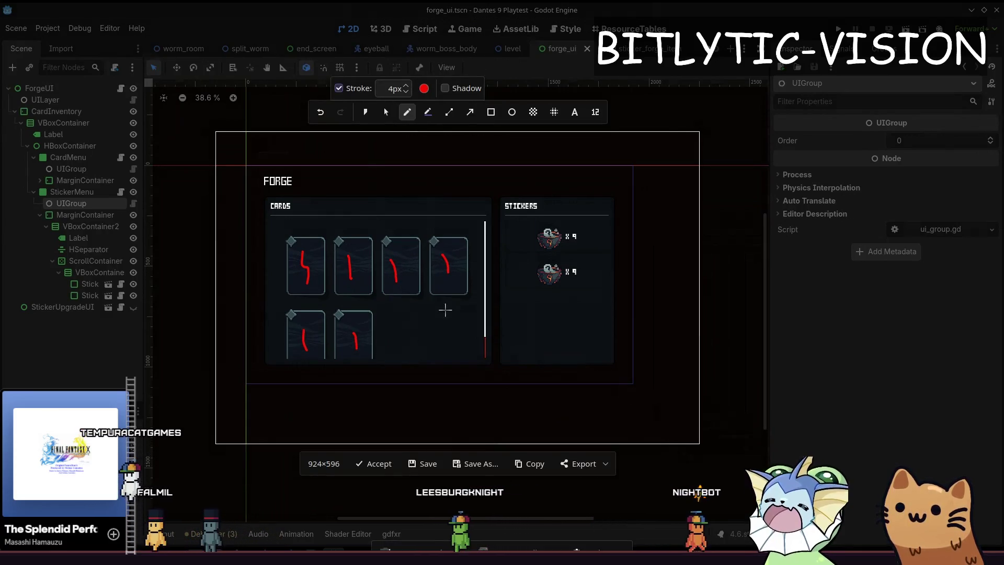
Step: Try loops on the first and fifth cards and an arrow at the first sticker, undoing most of them
mouse_move(295, 283)
mouse_down()
mouse_move(312, 287)
mouse_move(314, 312)
mouse_up()
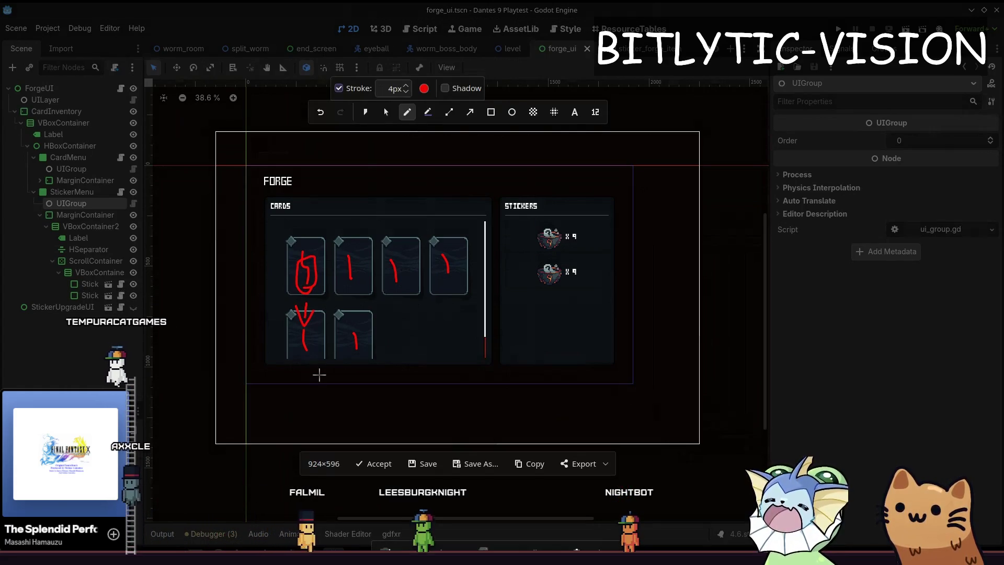
key(ctrl+z)
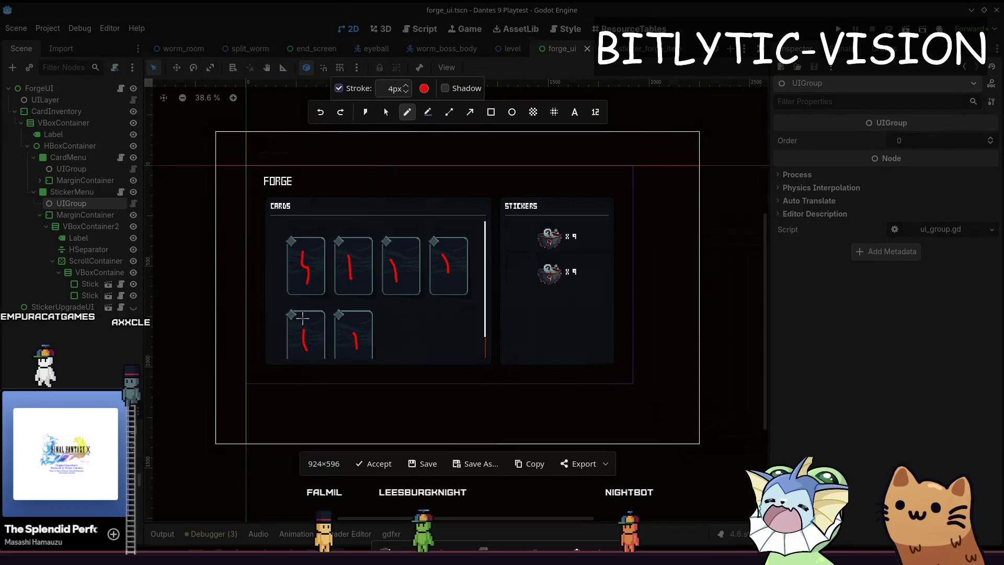
drag(301, 334, 303, 372)
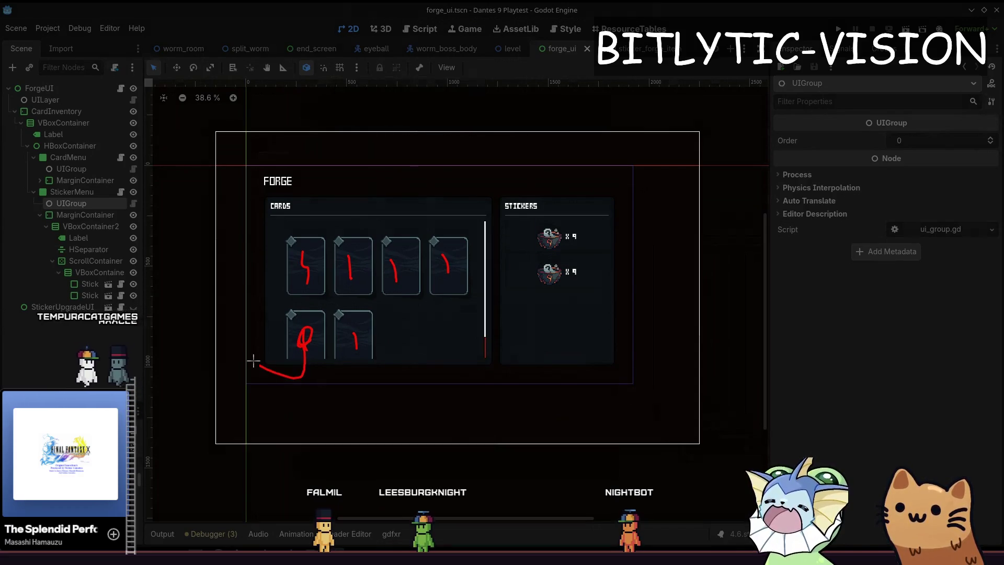
drag(297, 196, 298, 197)
key(ctrl+z)
key(ctrl+z)
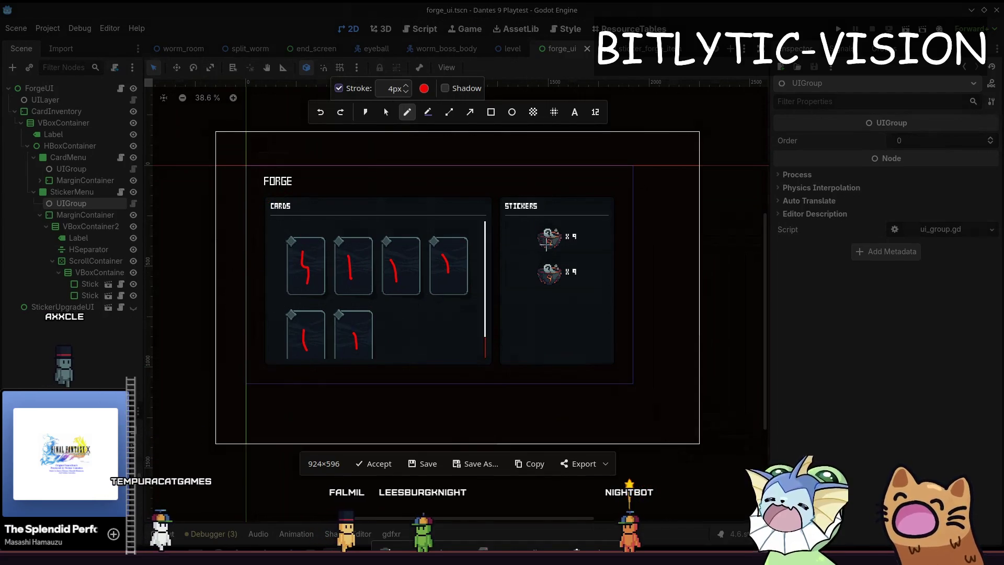
drag(547, 243, 565, 287)
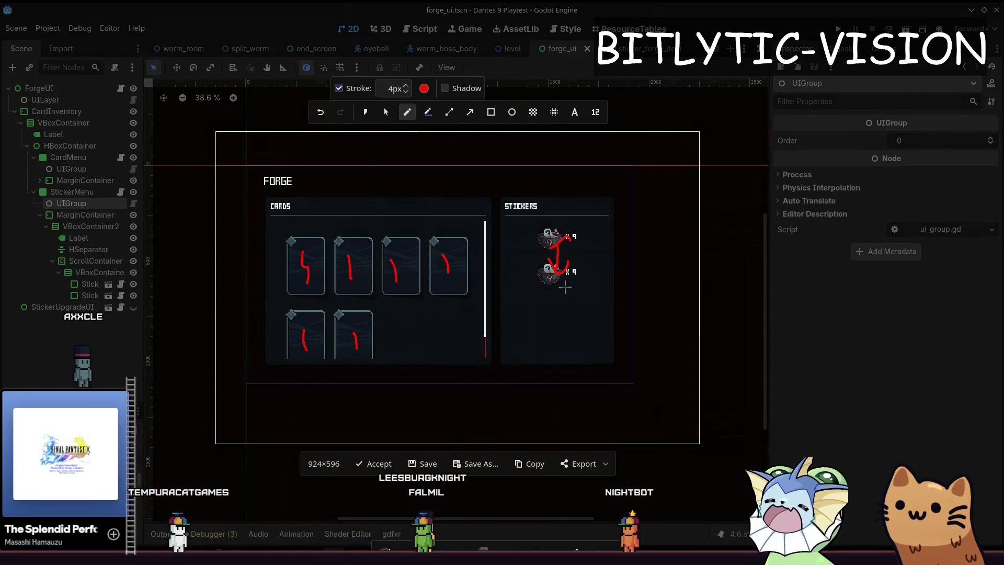
mouse_move(531, 218)
mouse_down()
mouse_move(535, 240)
mouse_move(517, 228)
mouse_up()
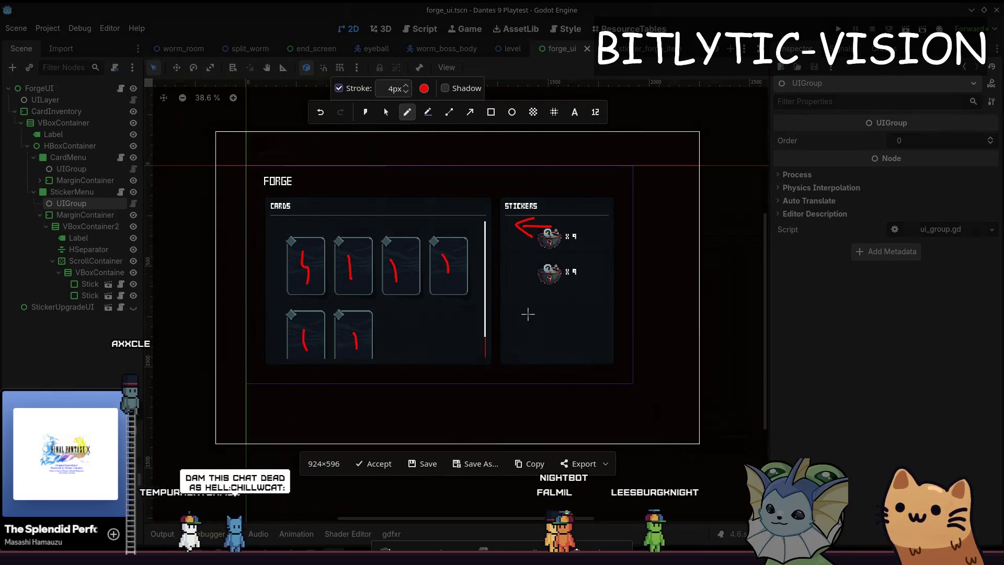
key(ctrl+z)
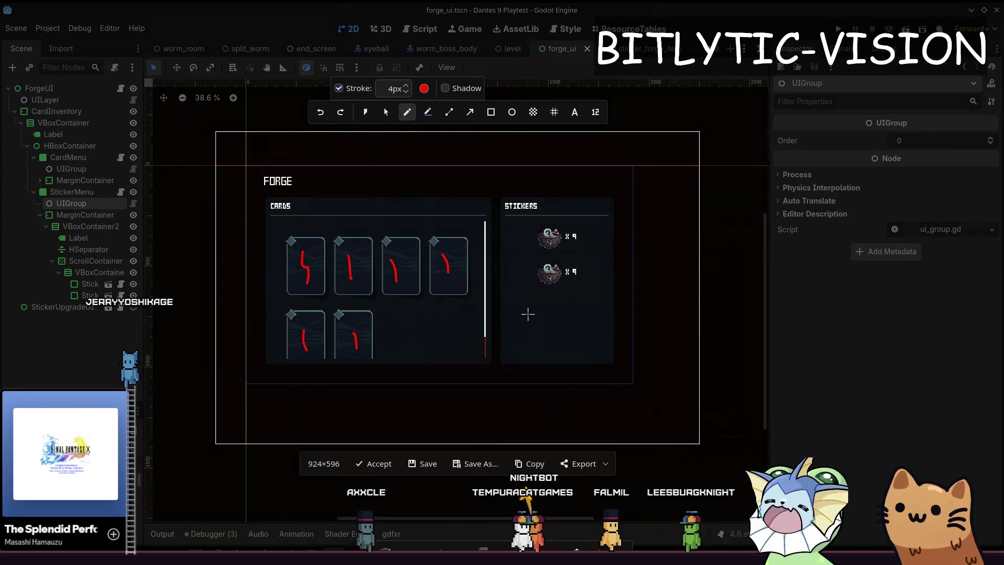
Step: Add a stroke below the third card and a line from FORGE toward the first card
mouse_move(396, 254)
mouse_down()
mouse_move(399, 272)
mouse_move(371, 256)
mouse_move(382, 273)
mouse_move(430, 275)
mouse_move(416, 326)
mouse_up()
key(ctrl+z)
key(ctrl+z)
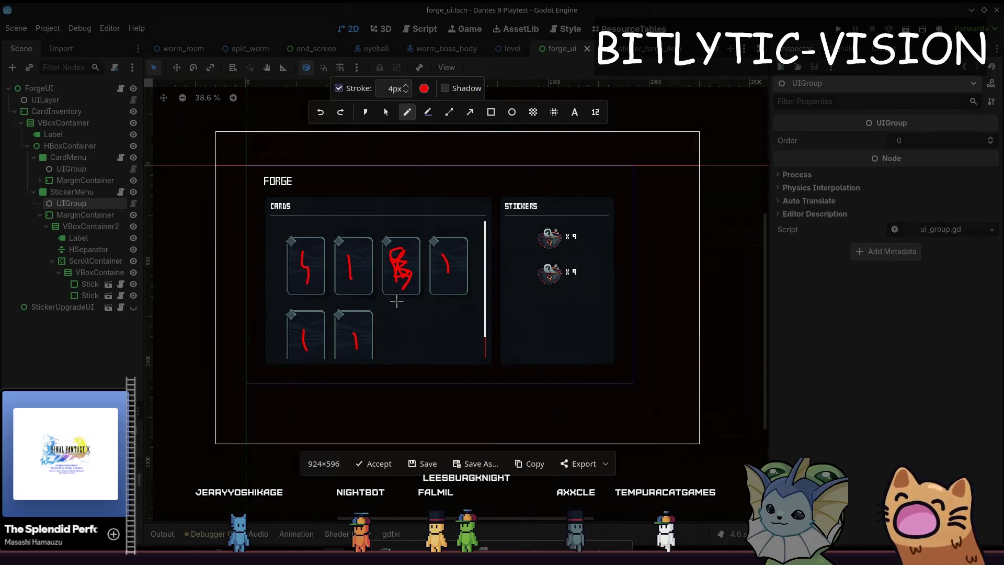
drag(400, 299, 380, 313)
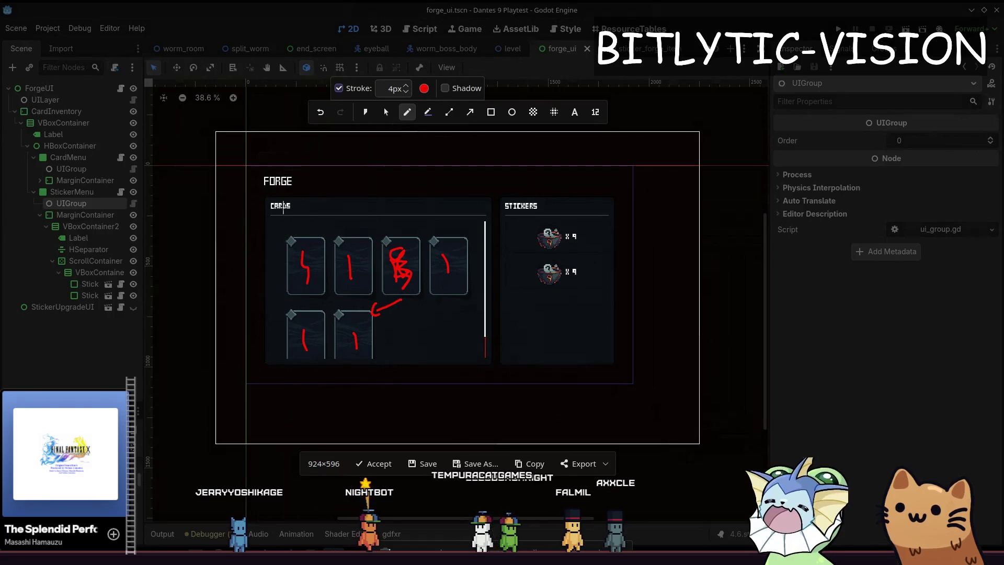
mouse_move(284, 172)
mouse_down()
mouse_move(313, 228)
mouse_move(368, 223)
mouse_up()
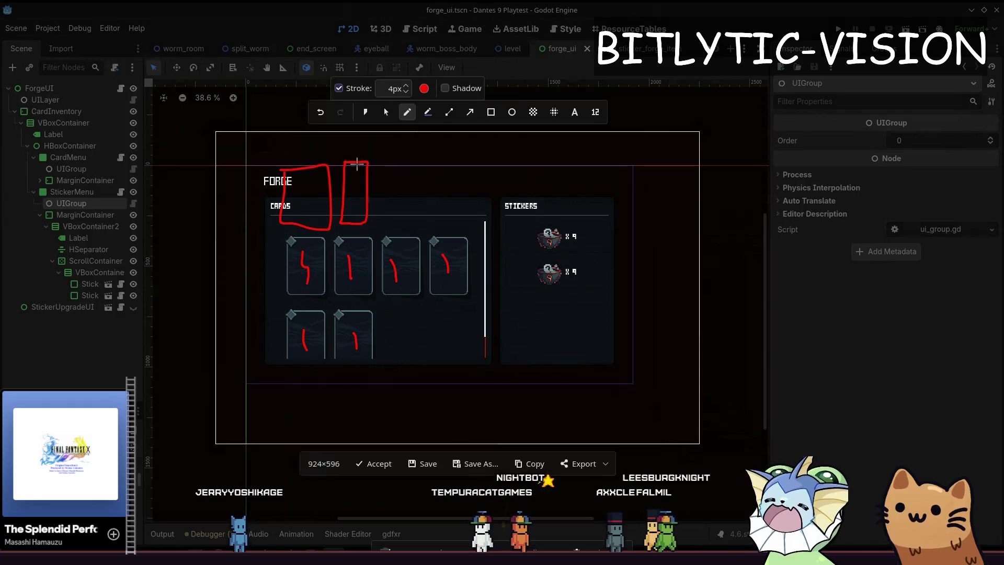
Step: Sketch card outlines above the FORGE title and an arrow from the third card toward the fifth
drag(379, 165, 384, 222)
drag(433, 160, 439, 157)
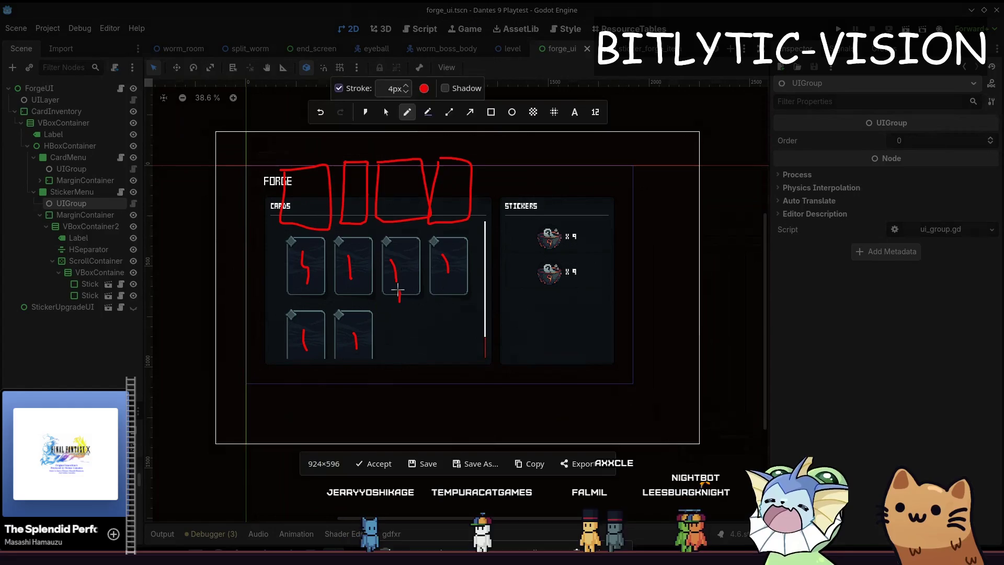
drag(399, 286, 512, 283)
drag(396, 148, 389, 155)
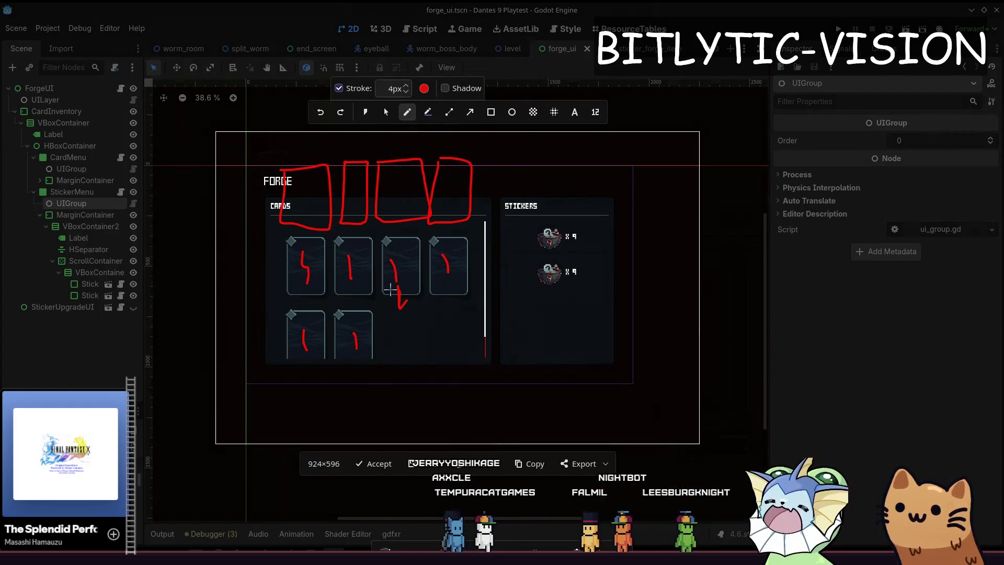
mouse_move(400, 291)
mouse_down()
mouse_move(369, 312)
mouse_move(350, 363)
mouse_up()
mouse_move(342, 312)
mouse_down()
mouse_move(355, 366)
mouse_move(365, 138)
mouse_move(360, 159)
mouse_up()
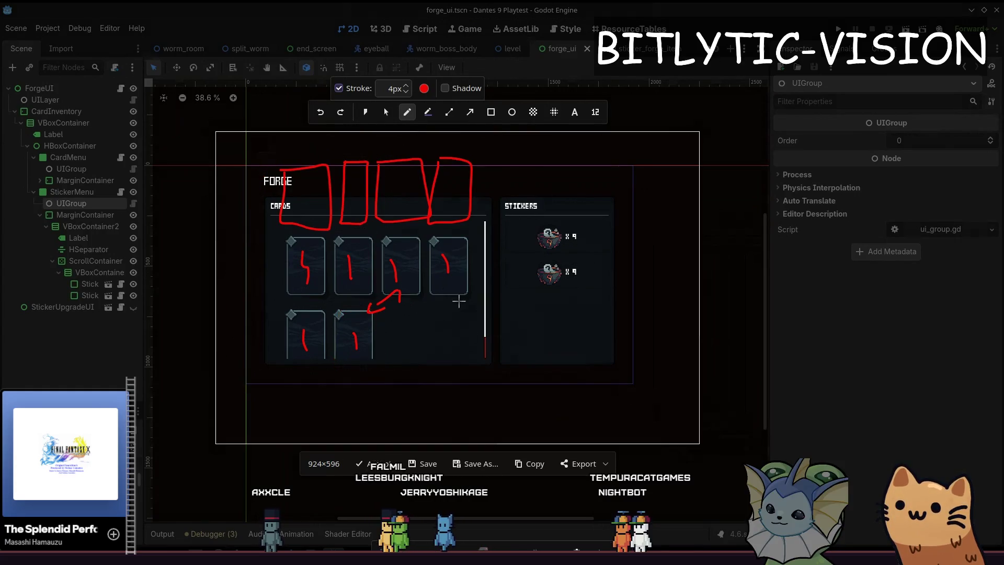
Step: Try a U-stroke below the fourth card and a mark on it, undoing both, then start a fresh stroke
mouse_move(445, 288)
mouse_down()
mouse_move(455, 293)
mouse_move(373, 318)
mouse_move(380, 346)
mouse_up()
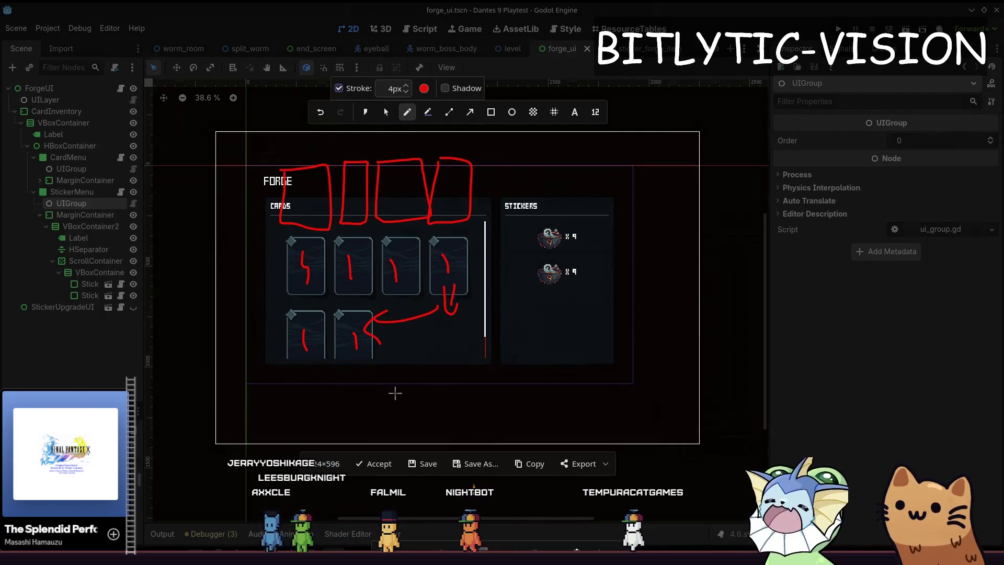
key(ctrl+z)
key(ctrl+z)
key(ctrl+z)
drag(444, 254, 449, 290)
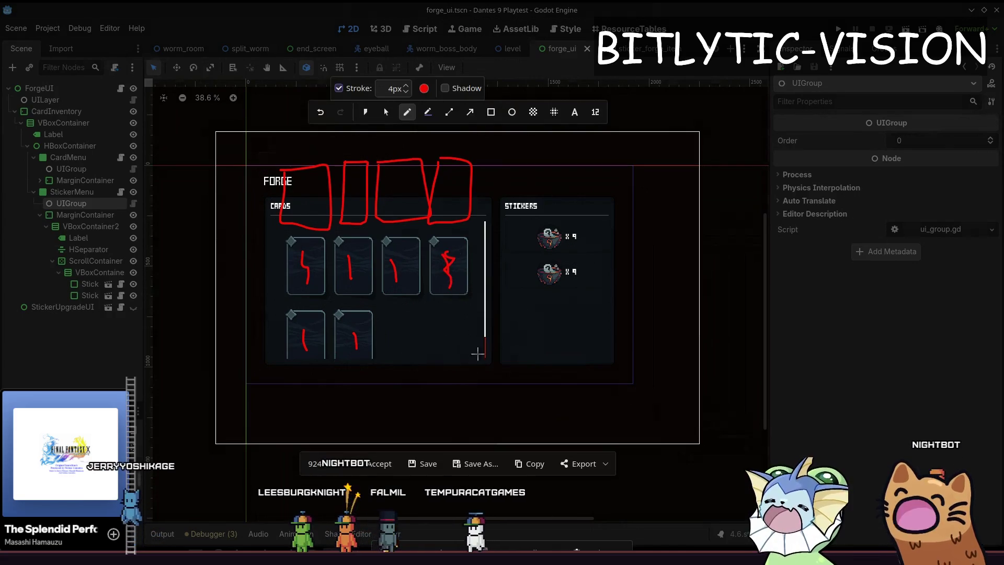
key(ctrl+z)
mouse_move(397, 173)
mouse_down()
mouse_move(401, 184)
mouse_move(405, 157)
mouse_up()
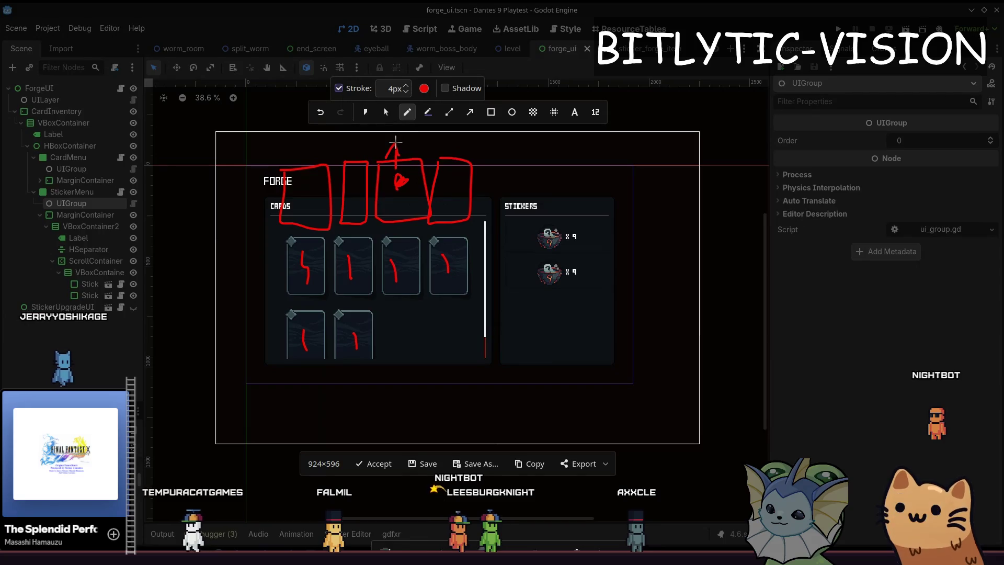
Step: Extend the third and sixth card marks, undo both, then box the third and fourth cards
drag(401, 308, 392, 261)
key(ctrl+z)
drag(353, 343, 354, 374)
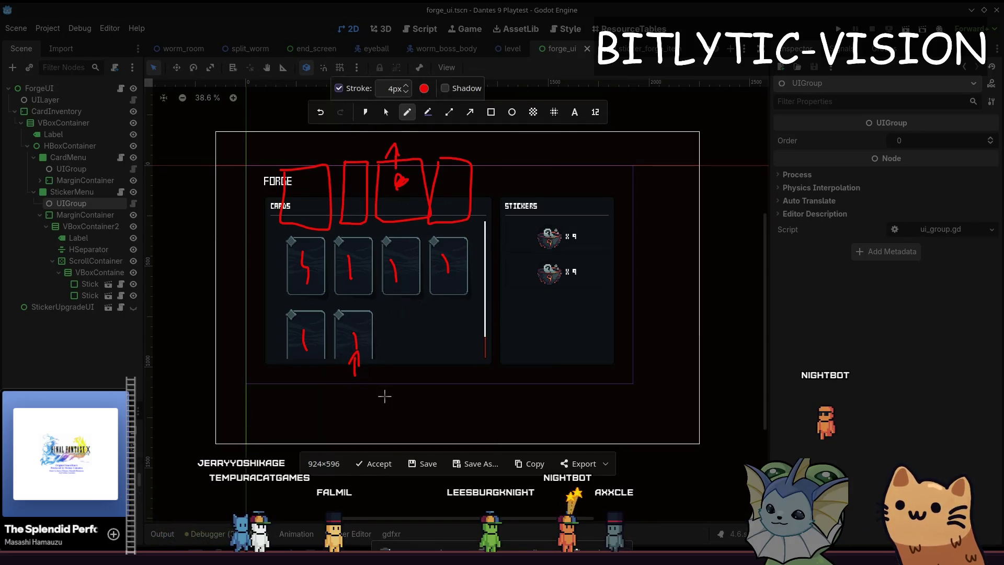
key(ctrl+z)
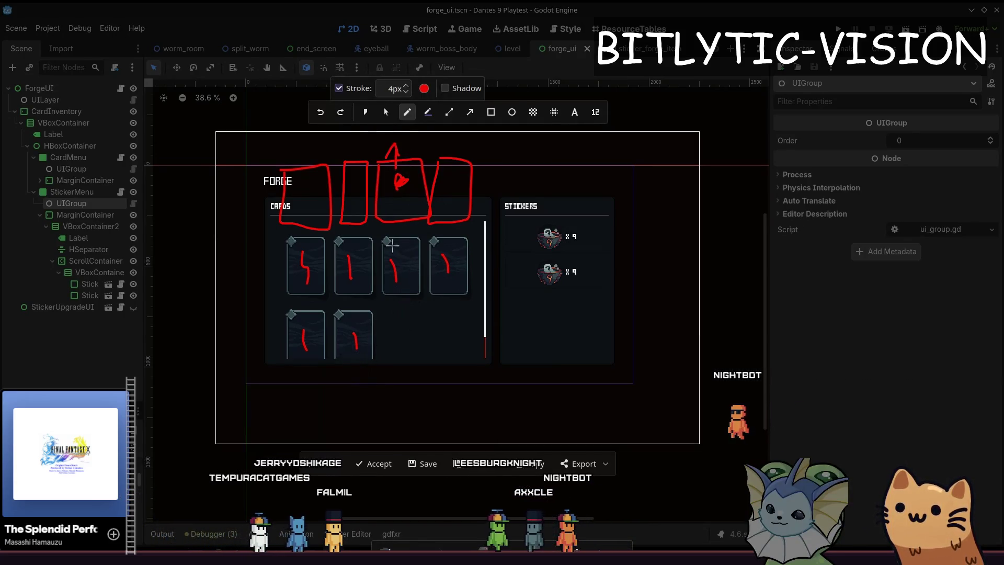
drag(378, 252, 374, 244)
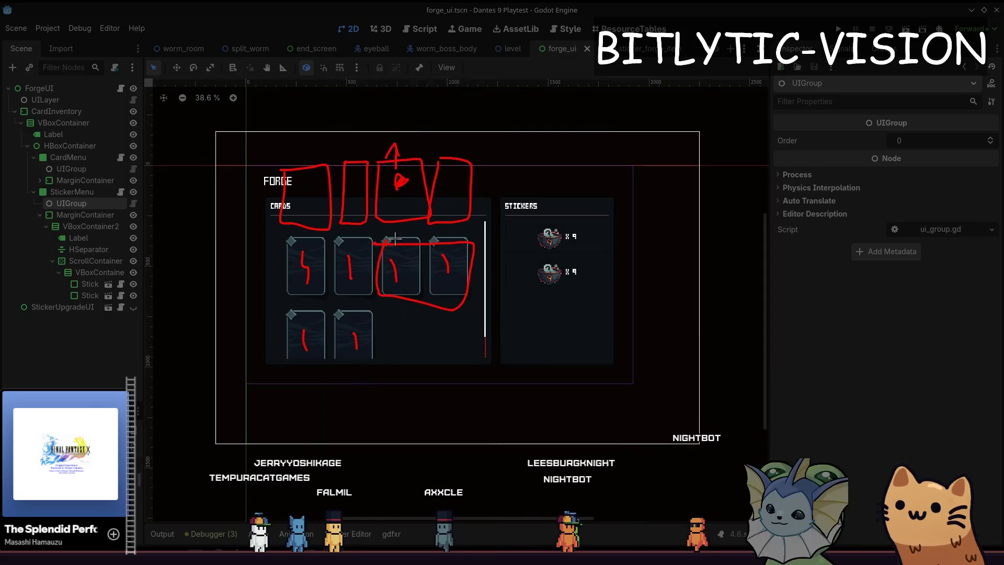
Step: Replace the box with a line above the card row, box cards two to four and arrow to the lower card
key(ctrl+z)
drag(471, 234, 370, 234)
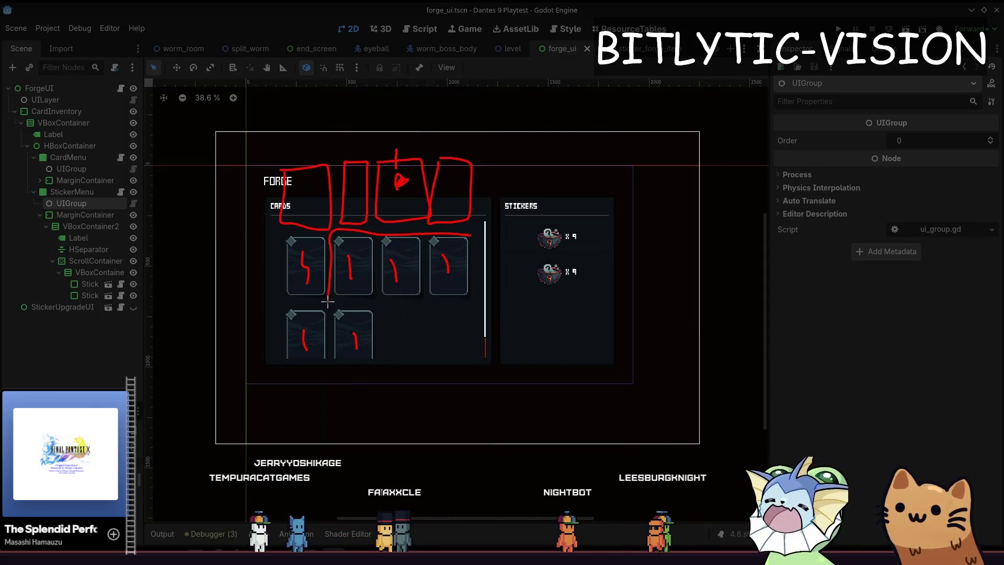
drag(327, 301, 440, 235)
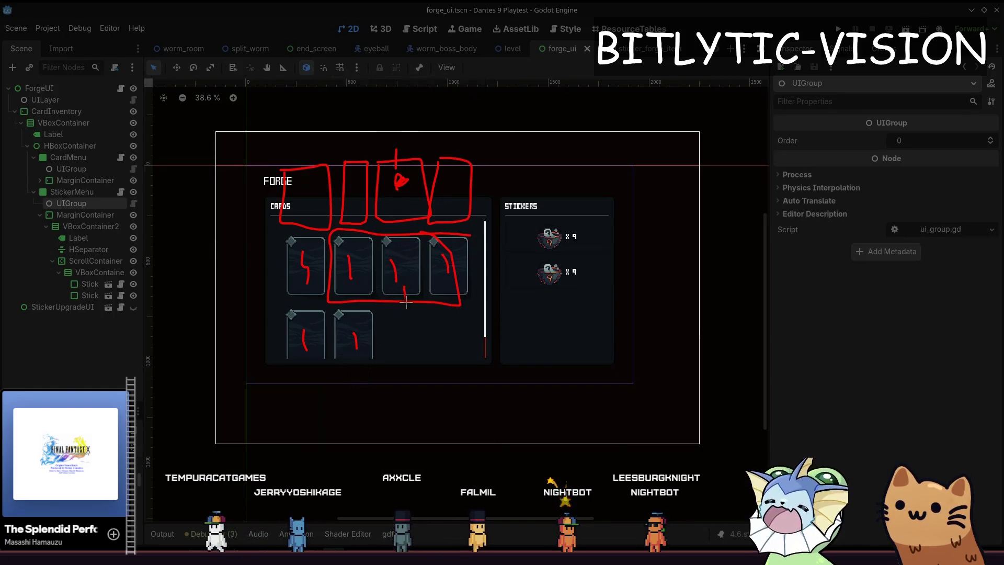
drag(406, 302, 372, 346)
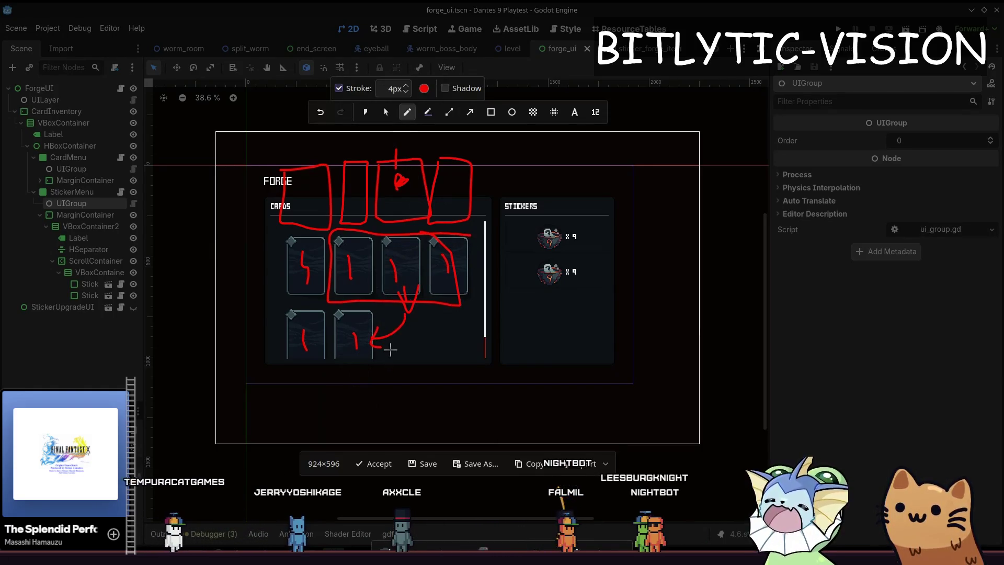
Step: Add a line through the third outline and a box around the outline row, then undo the large looping arrow
drag(342, 153, 337, 221)
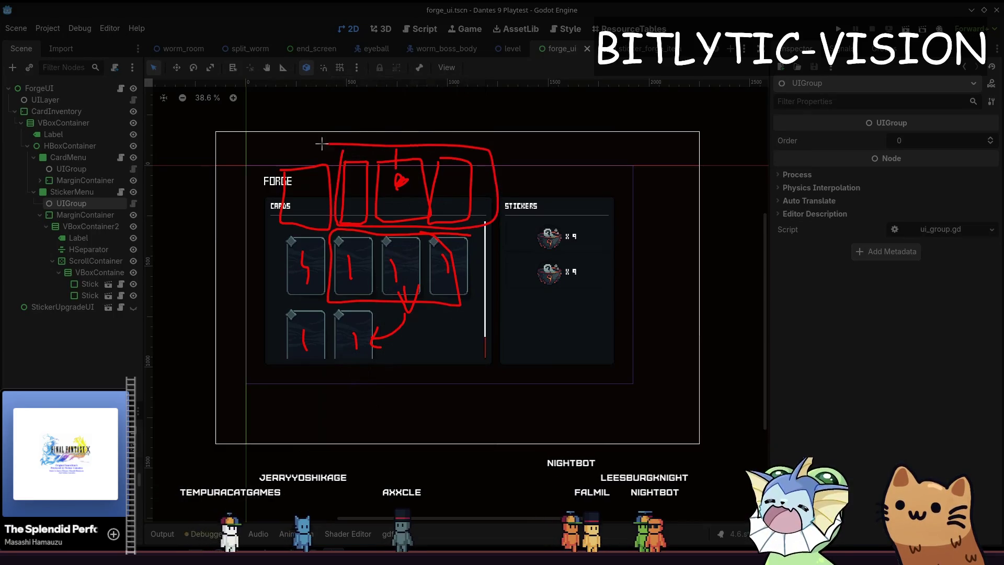
drag(322, 144, 321, 144)
drag(412, 135, 412, 134)
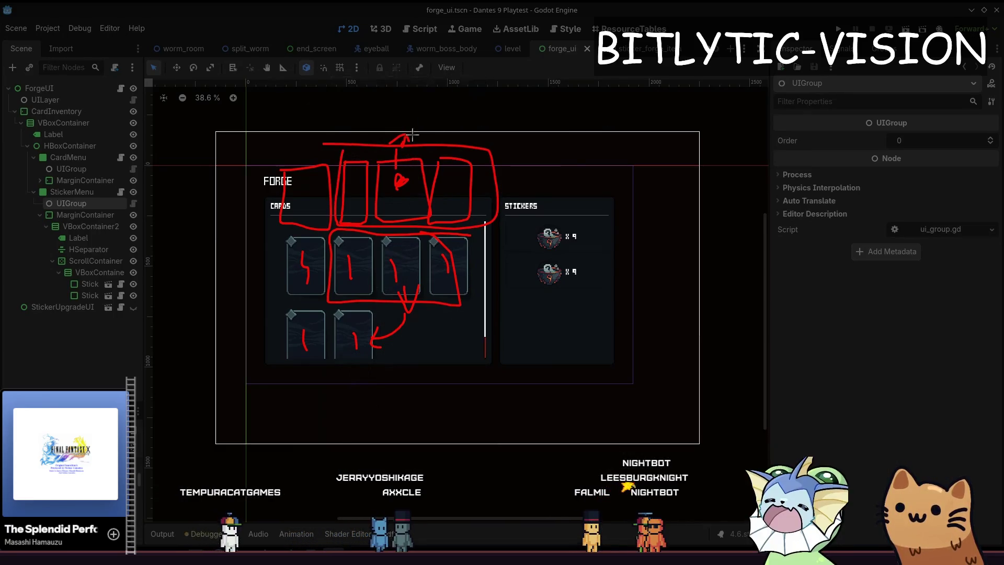
drag(396, 321, 407, 328)
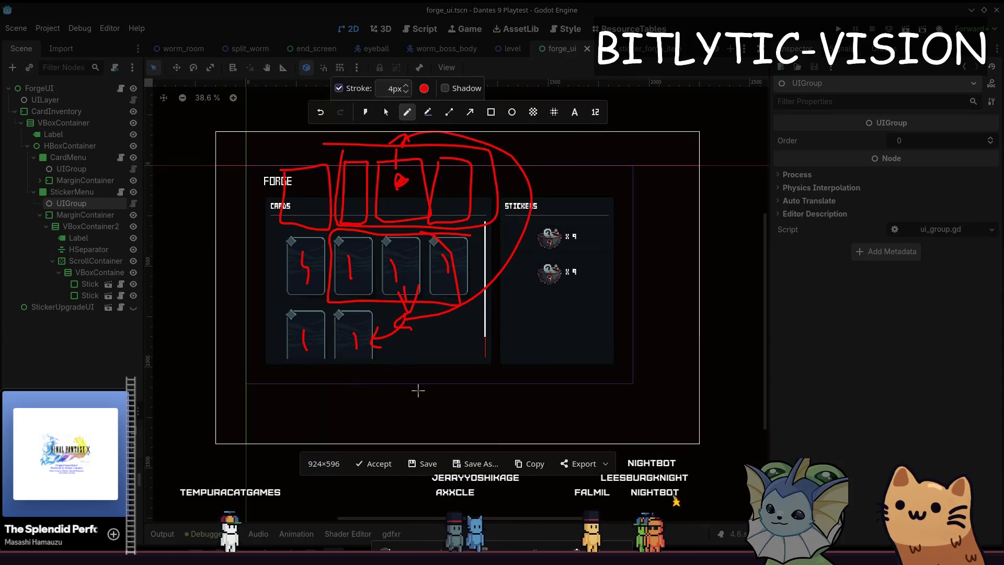
key(ctrl+z)
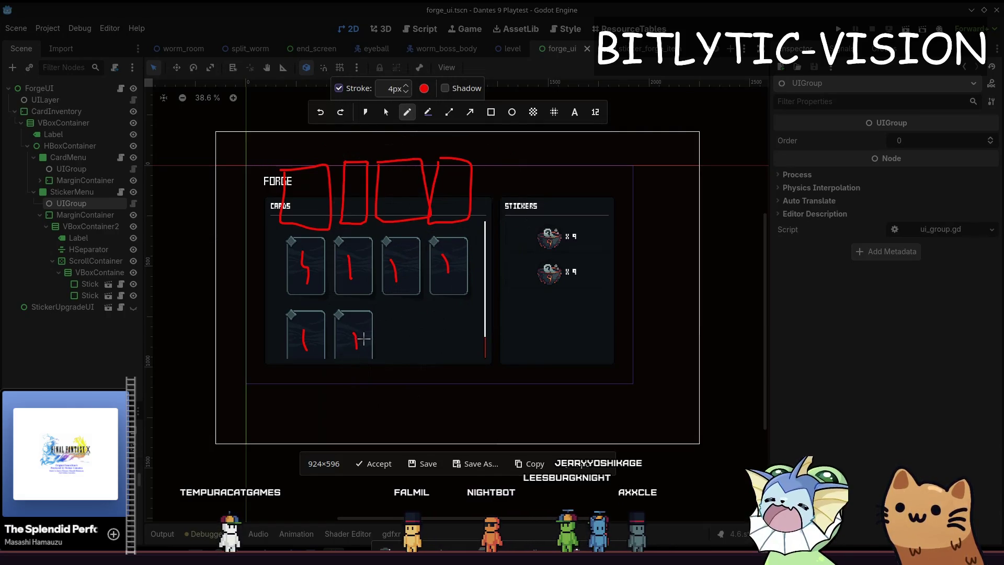
Step: Mark a bottom-row card with an arrow and circle the bottom-left card in red
mouse_move(357, 328)
mouse_down()
mouse_move(345, 331)
mouse_move(382, 333)
mouse_up()
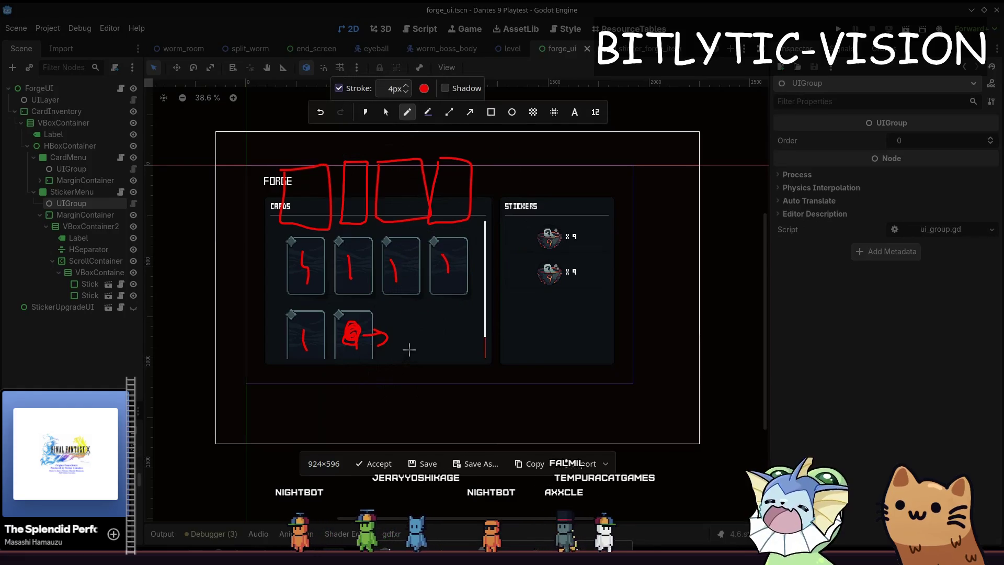
drag(382, 313, 396, 297)
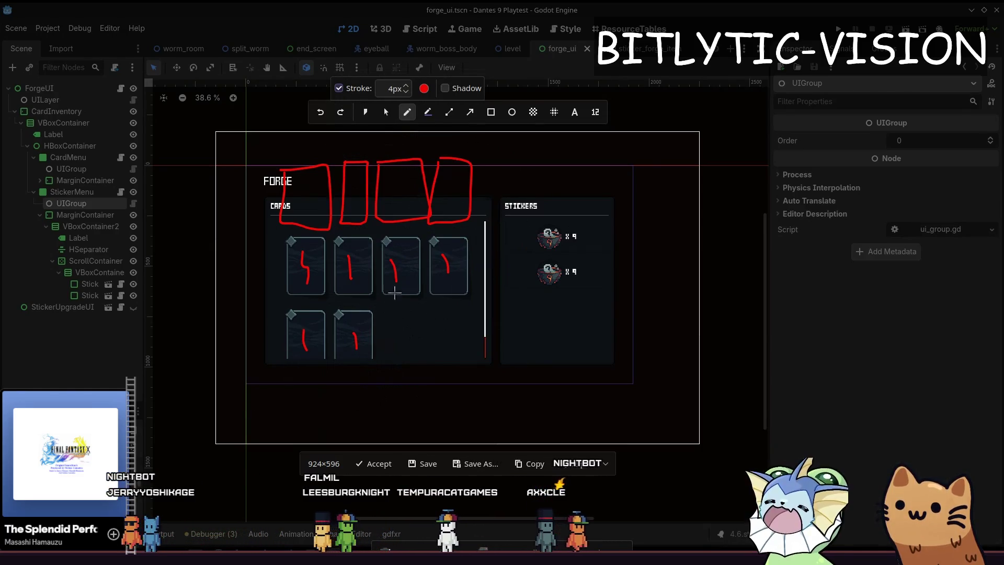
mouse_move(304, 336)
mouse_down()
mouse_move(300, 357)
mouse_move(286, 346)
mouse_up()
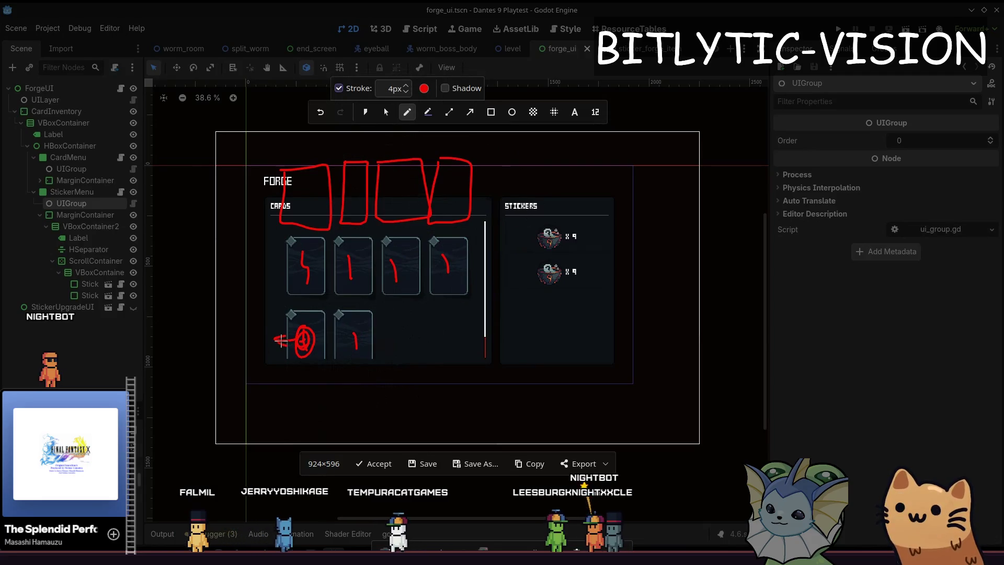
mouse_move(288, 270)
mouse_down()
mouse_move(487, 250)
mouse_move(484, 266)
mouse_up()
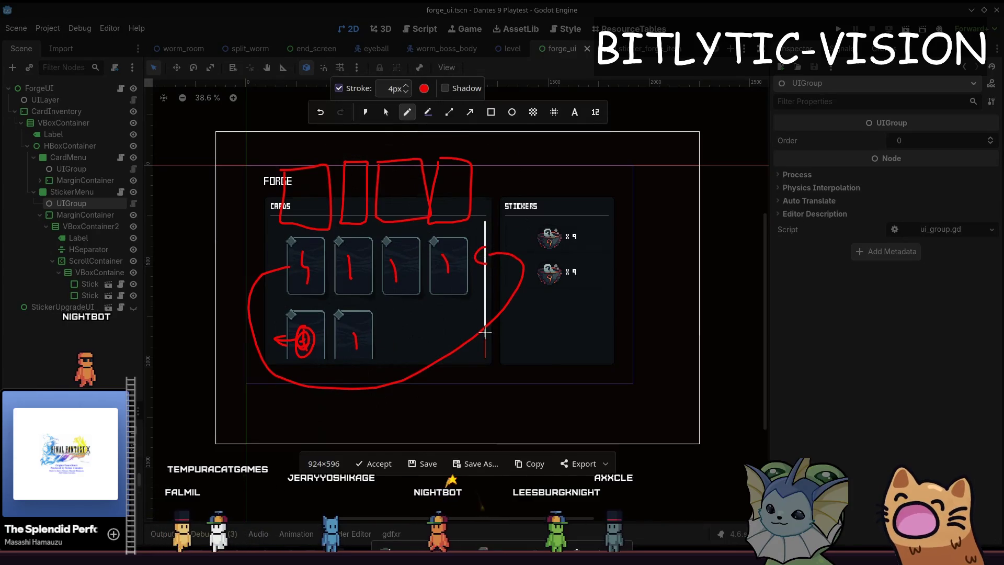
Step: Undo the big loop, close the sketch overlay and launch the playtest with F5
key(ctrl+z)
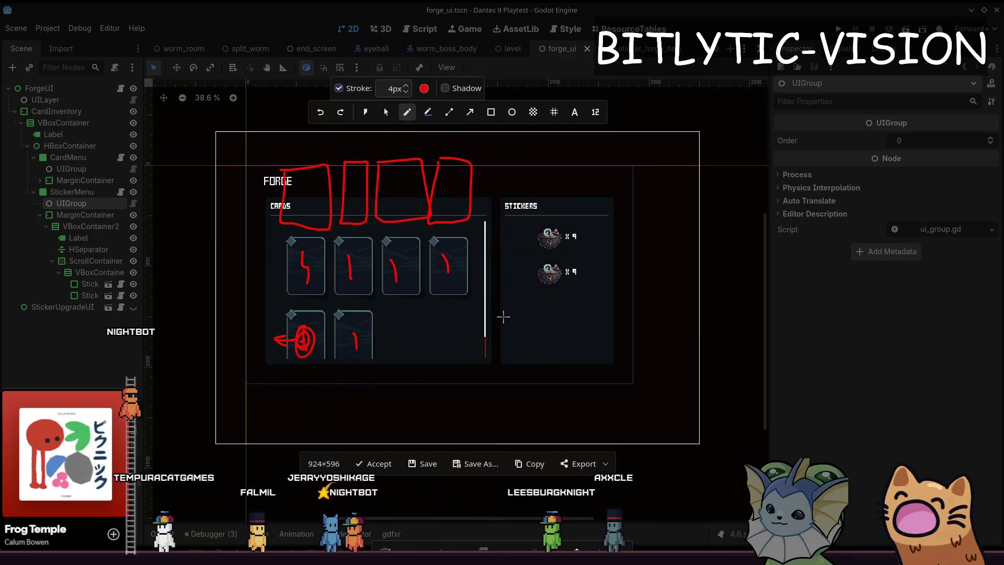
key(Escape)
key(F5)
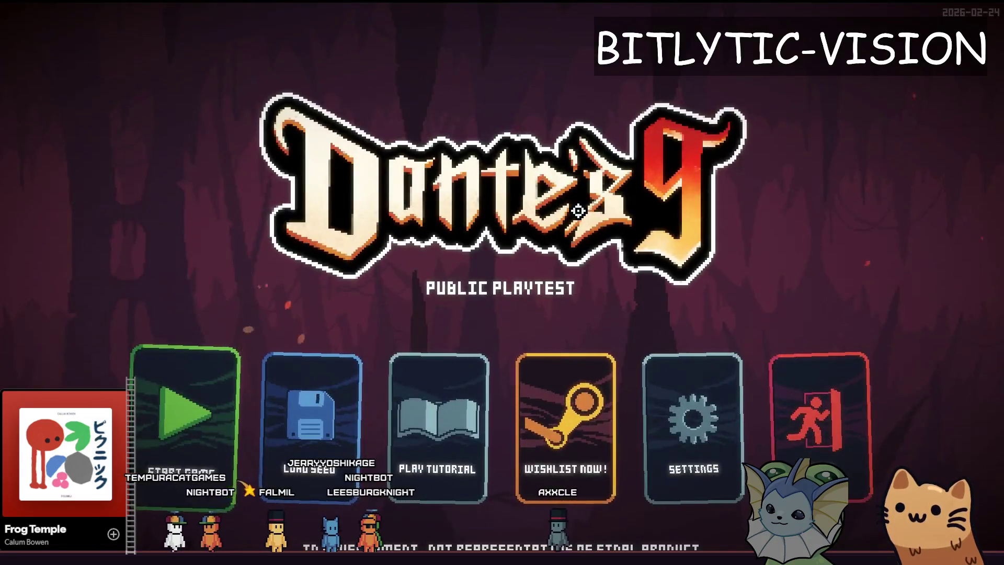
Step: Start a new game, glance at the card deck, and teleport to the shop room via the debug room list
key(Return)
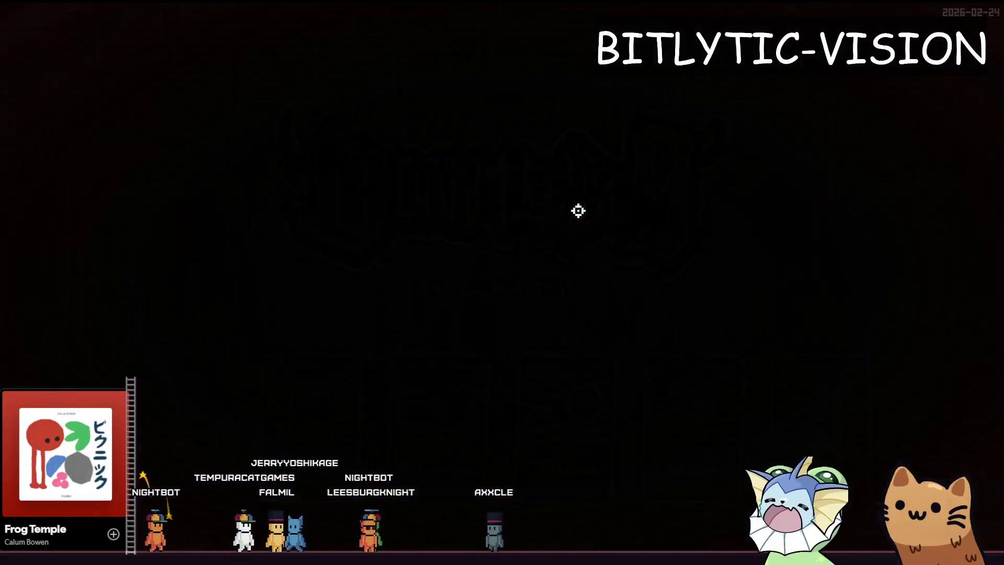
key(Escape)
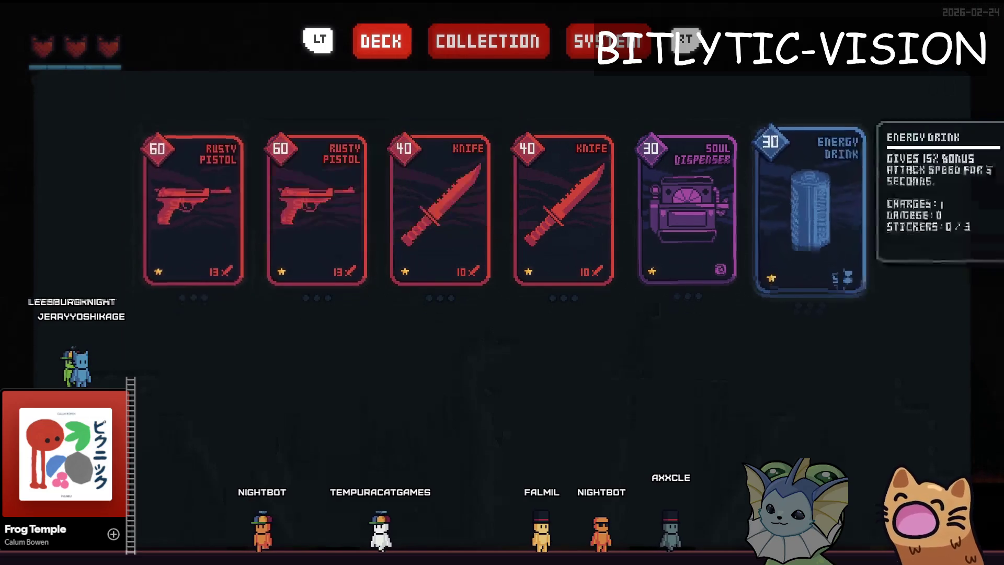
key(Escape)
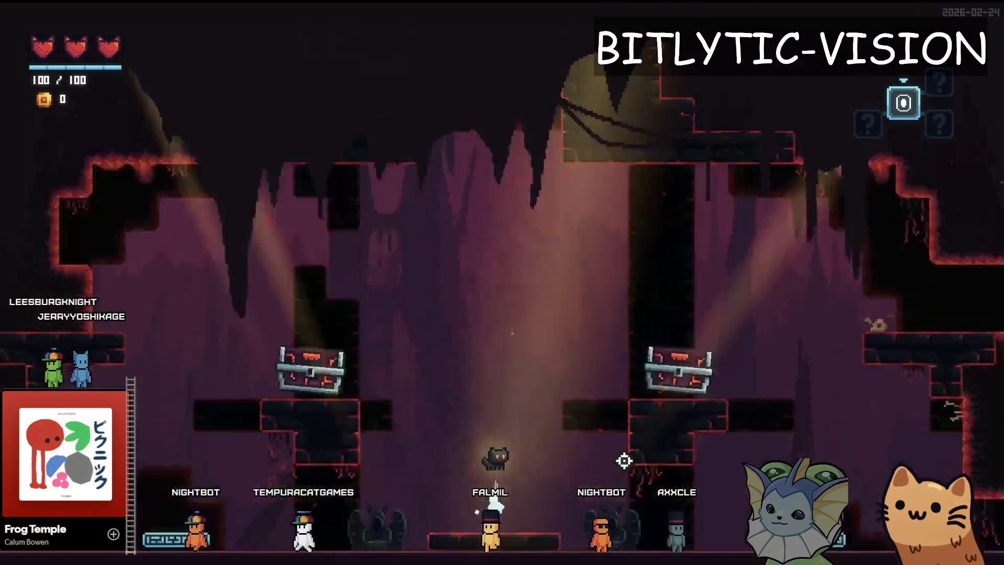
key(grave)
key(l)
key(t)
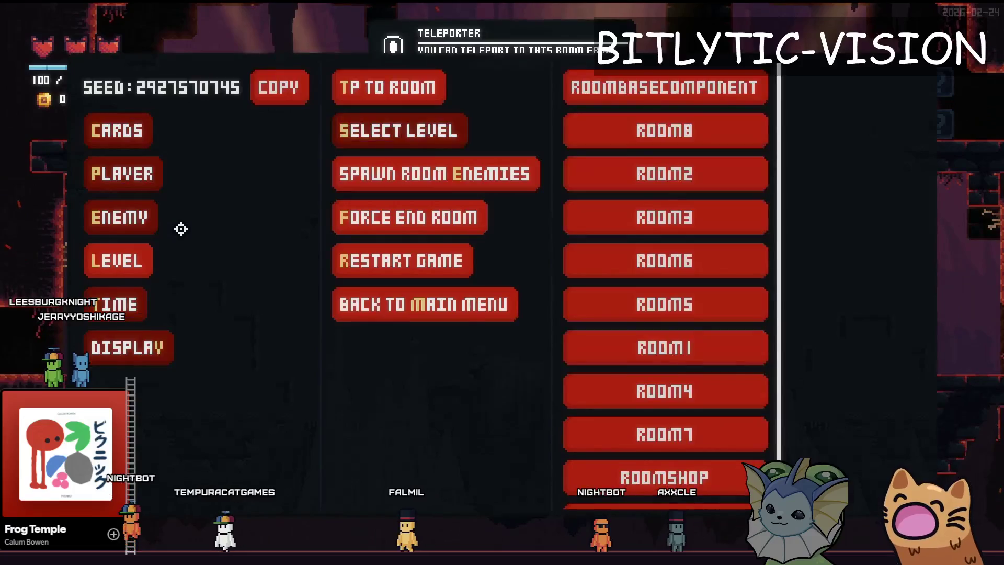
click(605, 476)
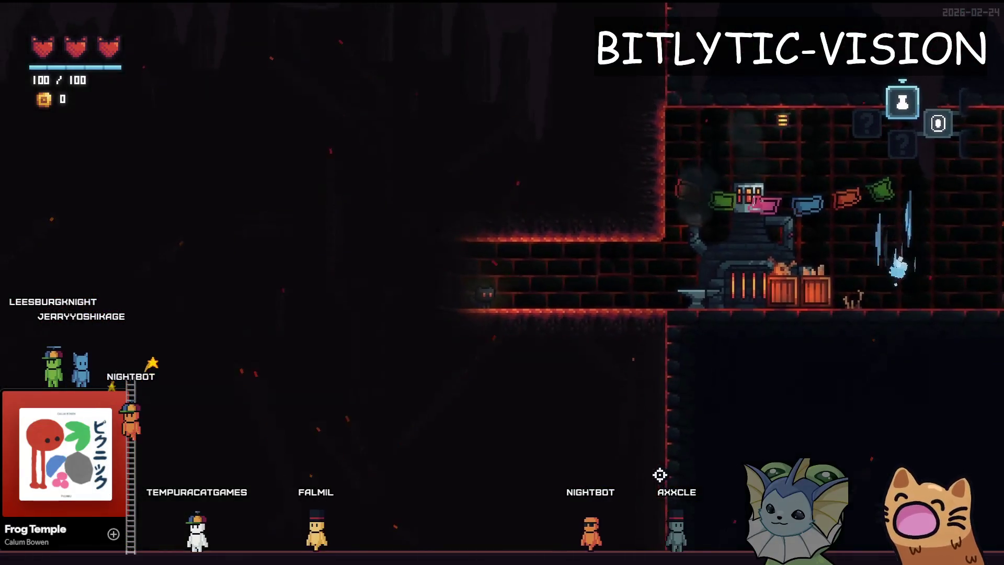
Step: At the forge, bring up its card menu and move the selection across the Rusty Pistol, Knife, Soul Dispenser and Energy Drink cards
key(d)
key(e)
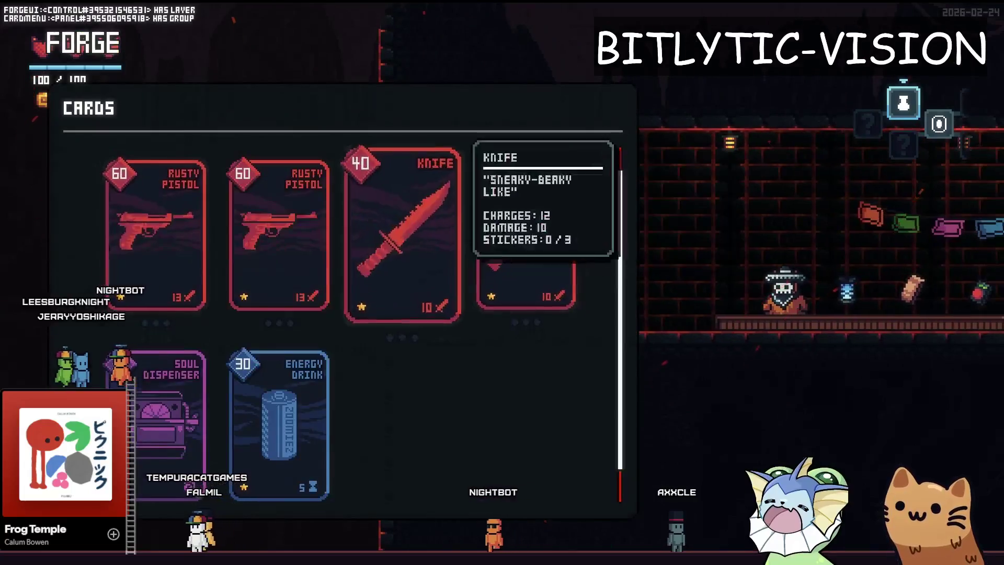
key(Left)
key(Left)
key(Left)
key(Left)
key(Left)
key(Left)
key(Left)
key(Right)
key(Left)
key(Right)
key(Right)
key(Right)
key(Right)
key(Left)
key(Left)
key(Left)
key(Left)
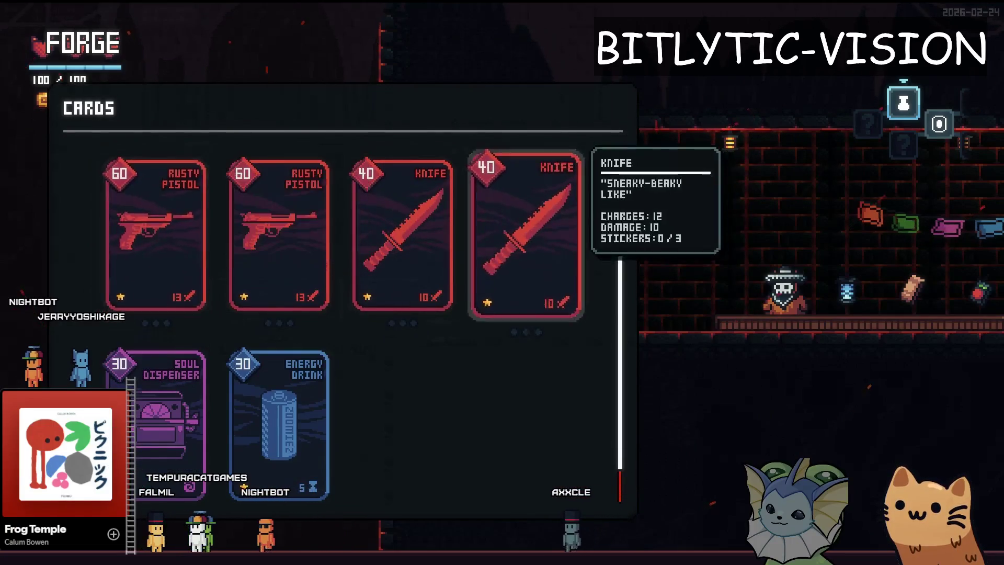
key(Down)
key(Right)
key(Left)
key(Right)
key(Left)
key(Right)
key(Left)
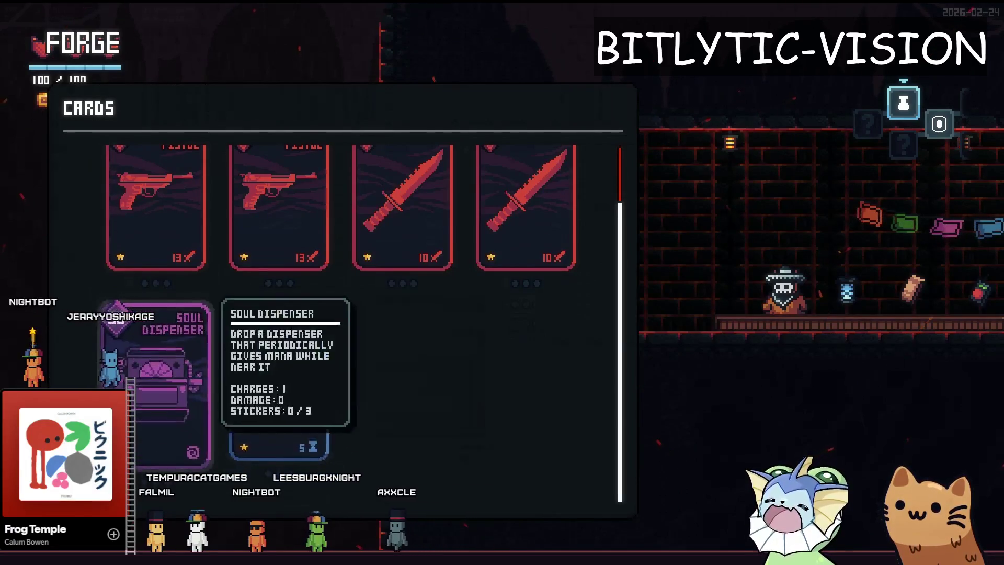
key(Right)
key(Left)
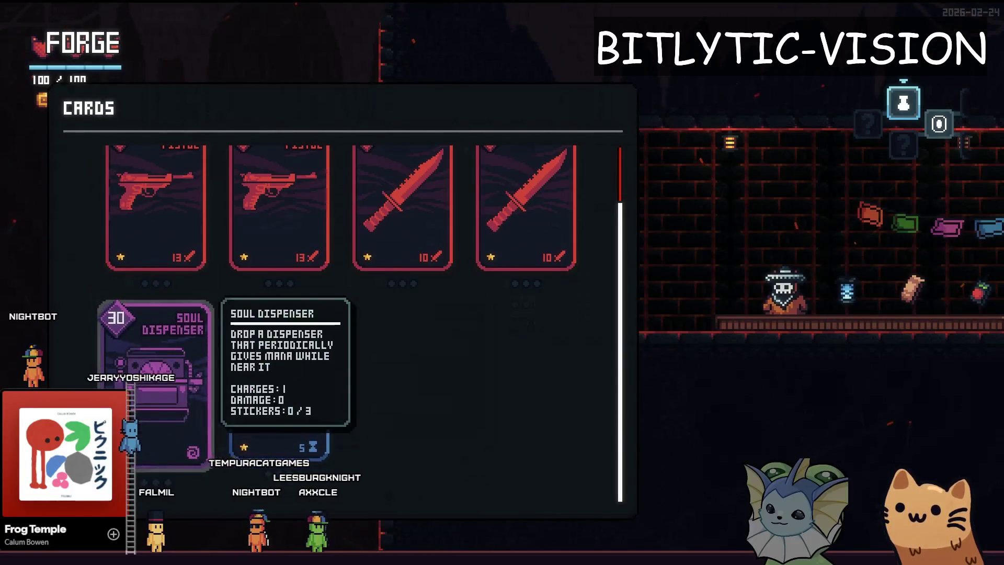
key(Right)
key(Left)
key(Right)
key(Left)
key(Up)
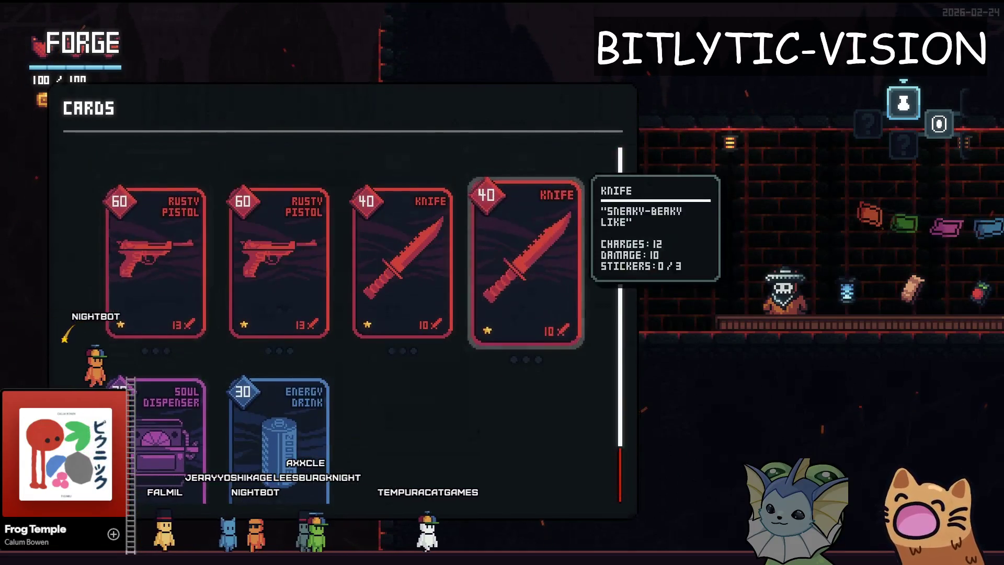
key(Down)
key(Right)
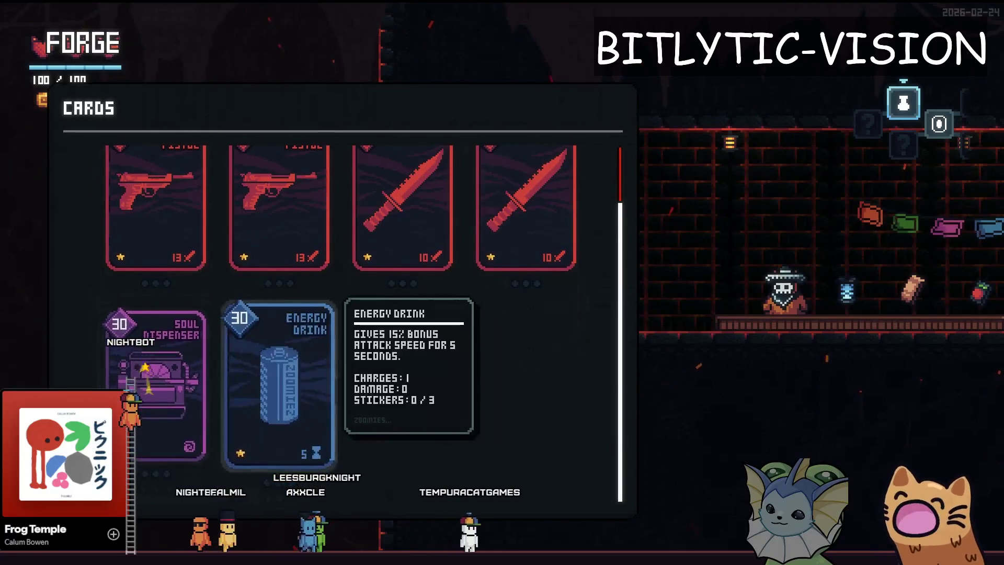
key(Up)
key(Left)
key(Right)
key(Right)
key(Left)
key(Left)
key(Right)
key(Right)
key(Left)
key(Left)
key(Right)
key(Right)
key(Left)
key(Left)
key(Left)
key(Right)
key(Right)
key(Left)
key(Left)
key(Right)
key(Right)
key(Right)
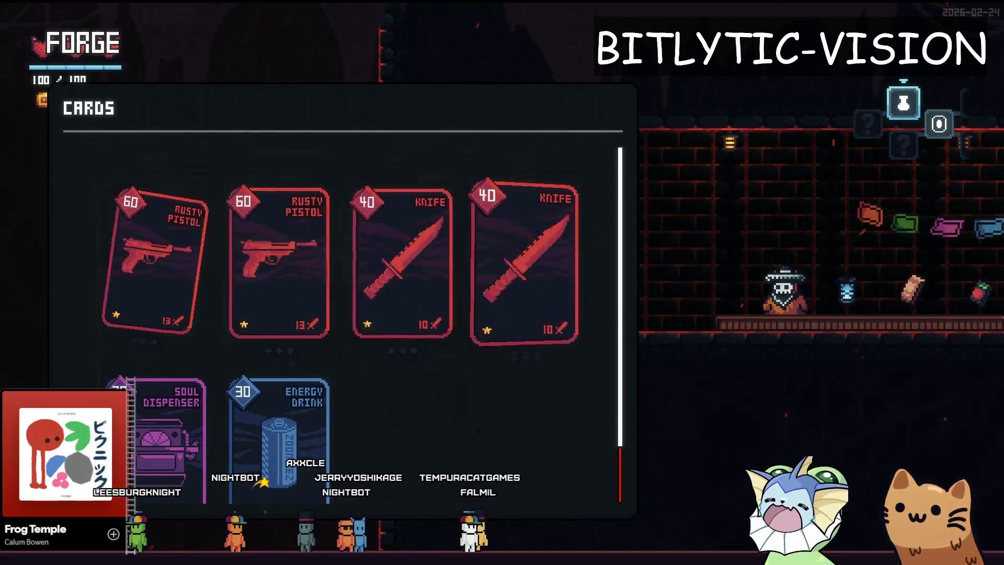
key(Left)
key(Right)
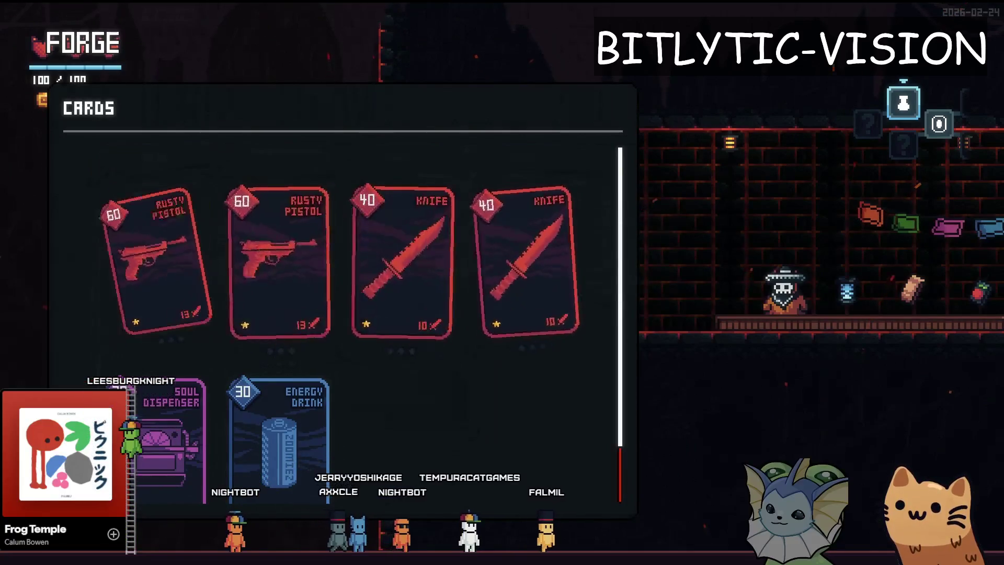
key(Left)
key(Left)
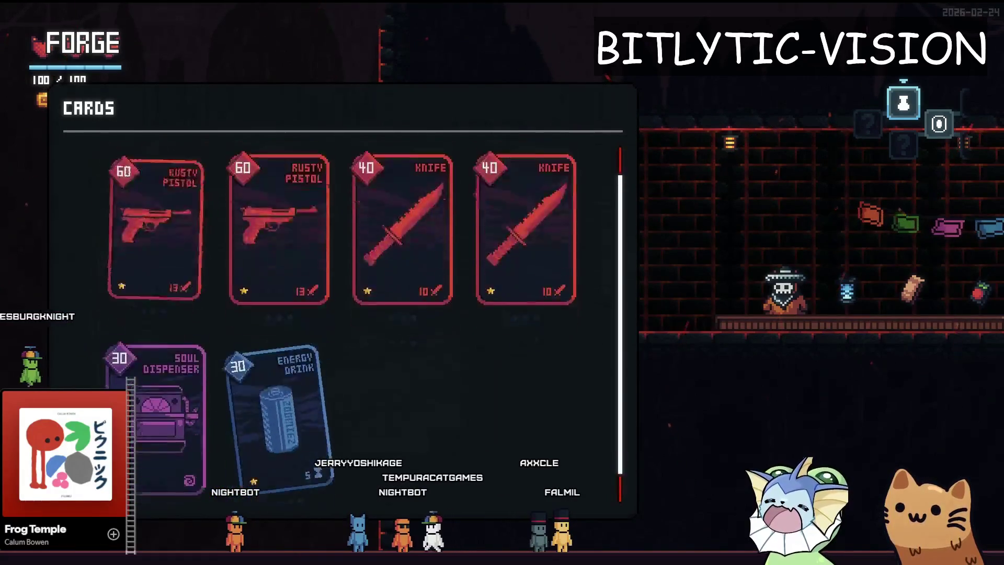
Step: Keep hopping the selection between both card rows to test navigation, then stop the playtest with F8
key(Down)
key(Right)
key(Up)
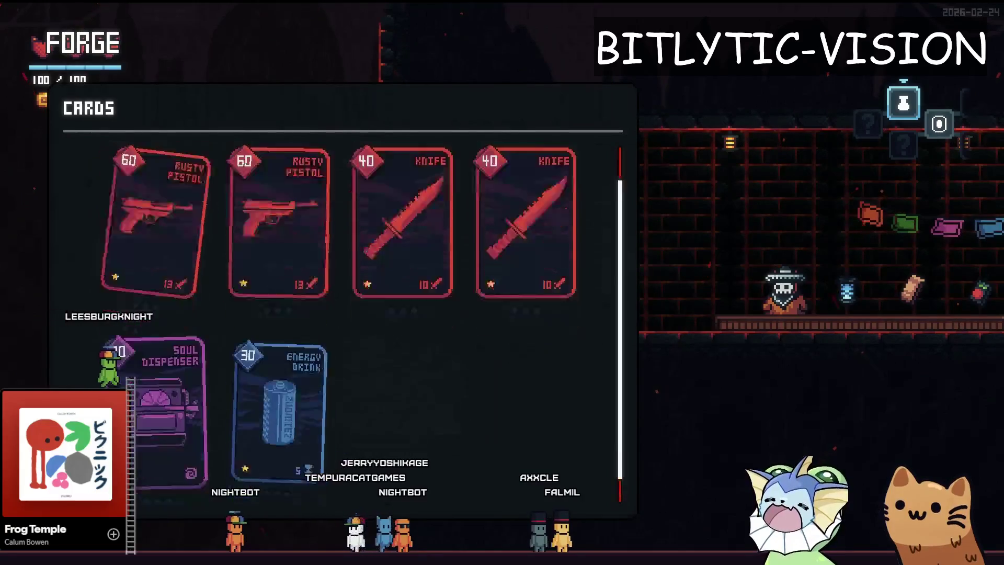
key(Right)
key(Right)
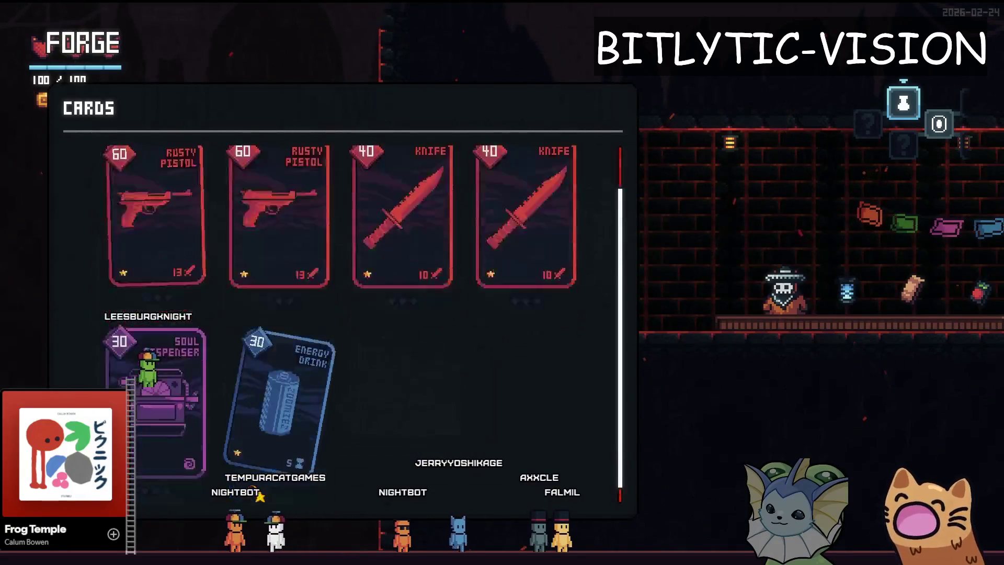
key(Down)
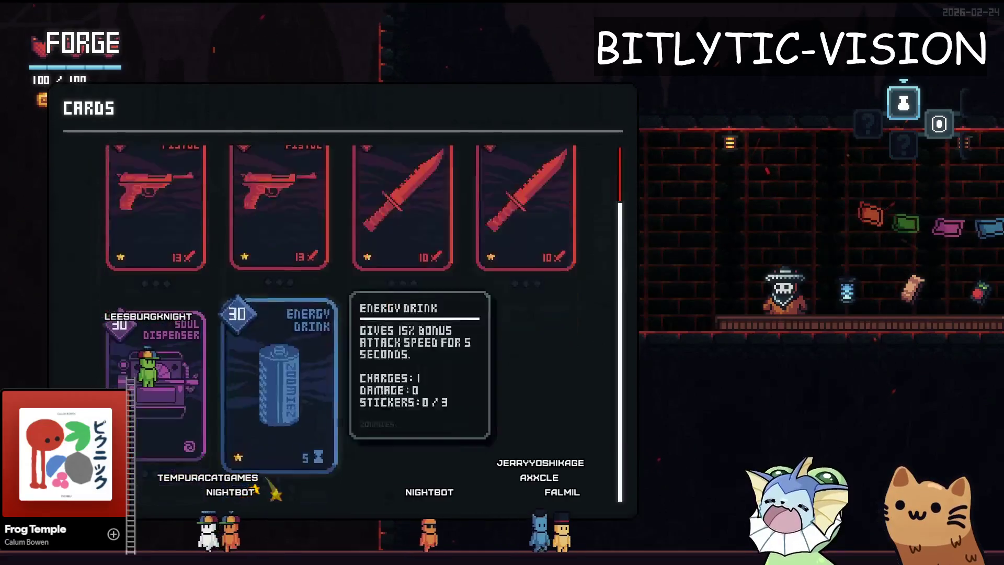
key(Up)
key(Down)
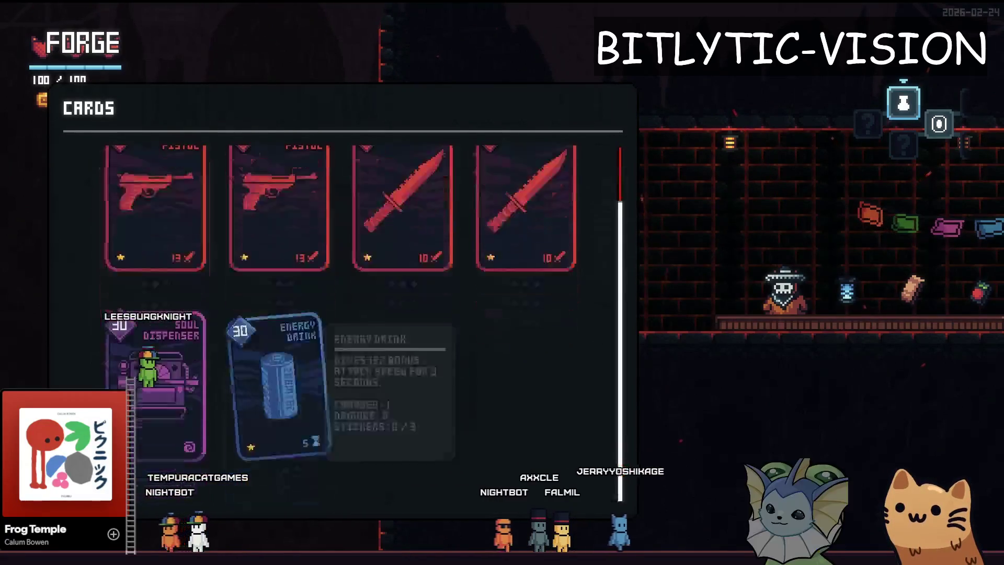
key(Up)
key(Left)
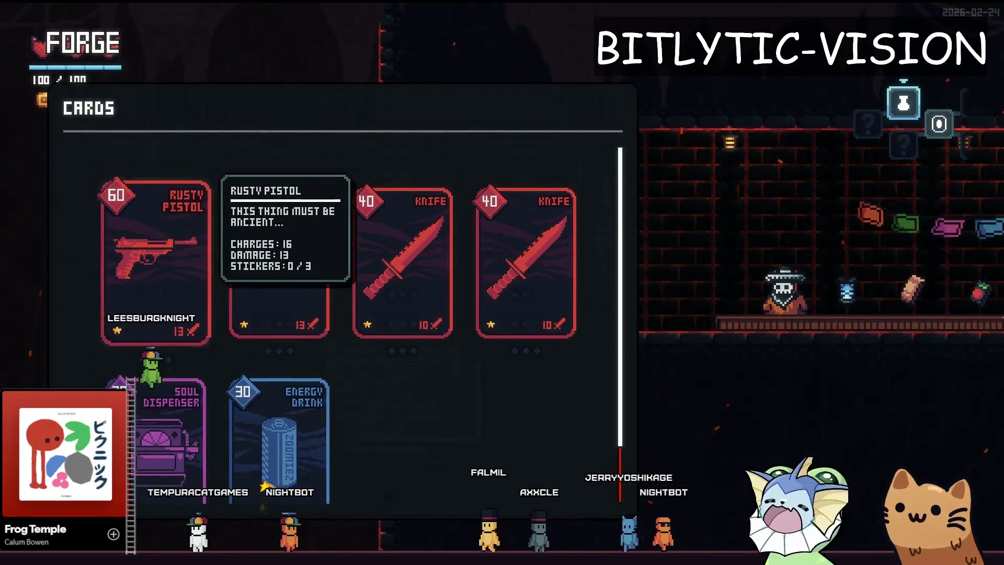
key(Down)
key(Up)
key(Right)
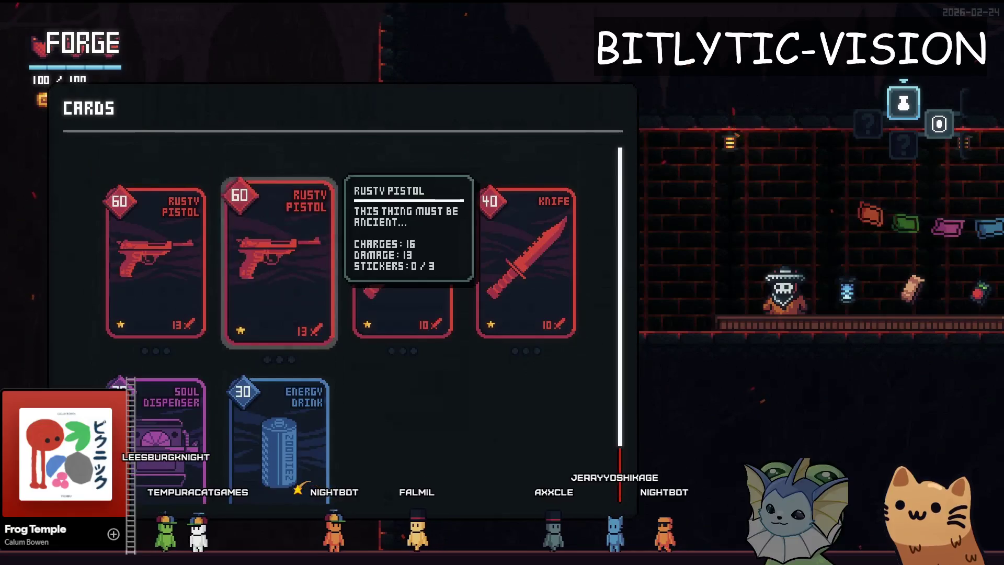
key(Down)
key(Right)
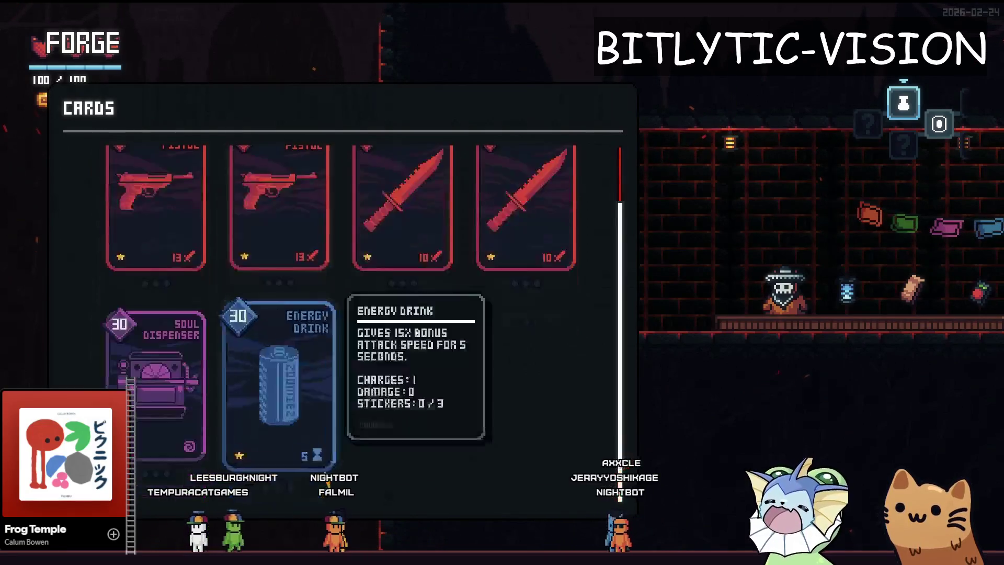
key(Up)
key(Left)
key(Left)
key(Left)
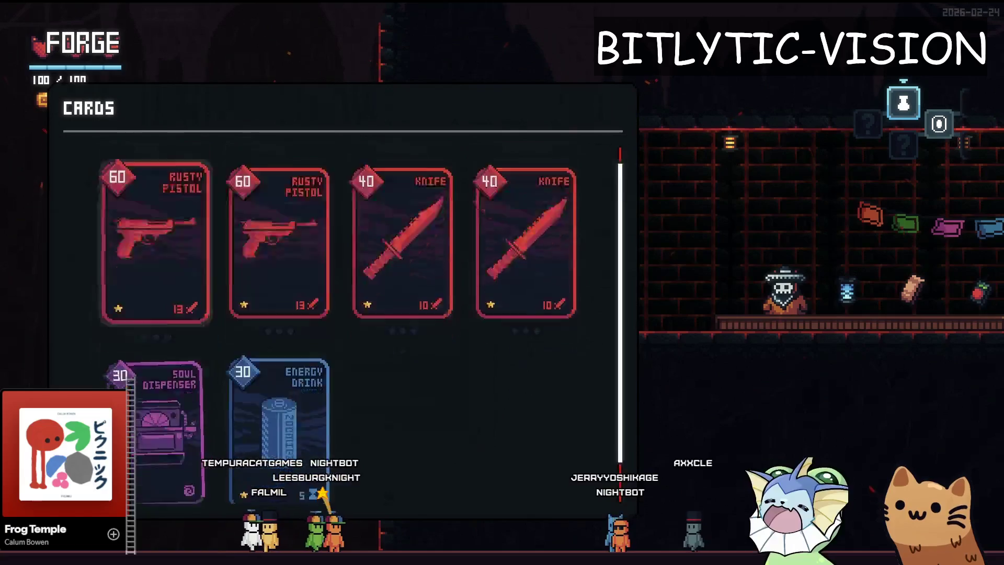
key(Down)
key(Right)
key(Left)
key(Up)
key(Right)
key(Right)
key(Right)
key(Left)
key(Left)
key(Right)
key(Right)
key(Left)
key(Left)
key(Left)
key(Right)
key(Right)
key(Right)
key(Left)
key(Left)
key(Left)
key(Right)
key(Right)
key(Right)
key(Left)
key(Left)
key(Right)
key(Left)
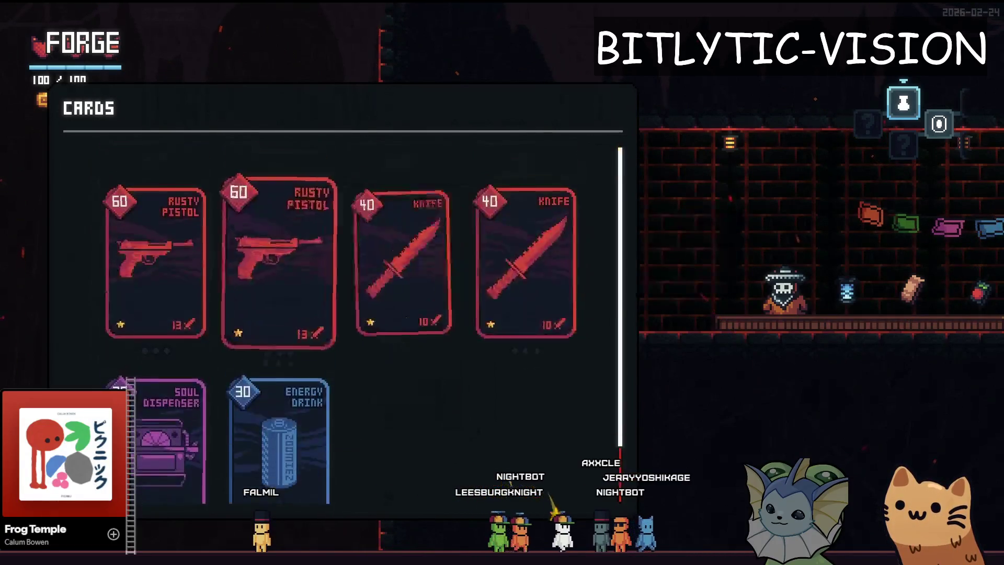
key(Left)
key(Down)
key(Right)
key(Up)
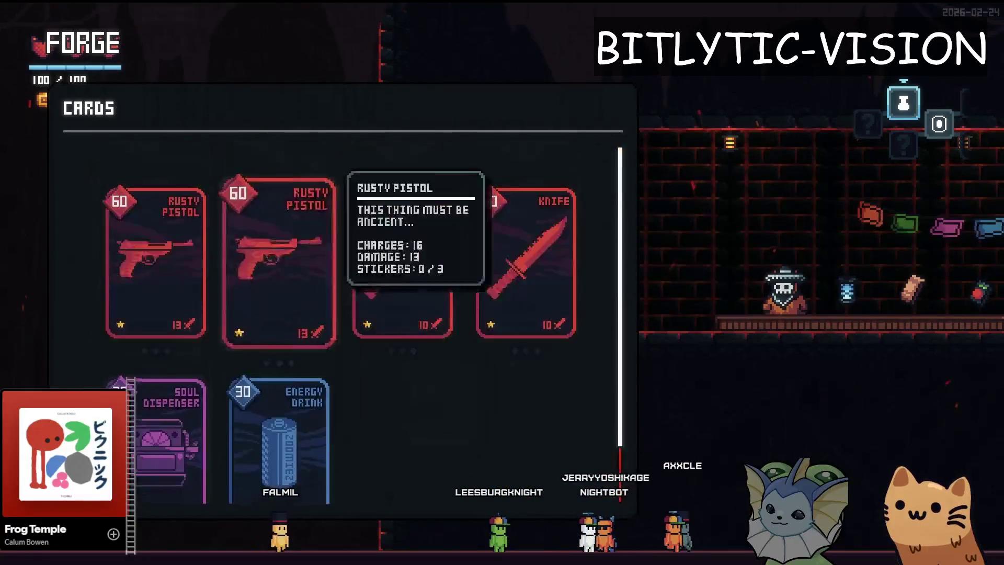
key(Down)
key(Left)
key(Right)
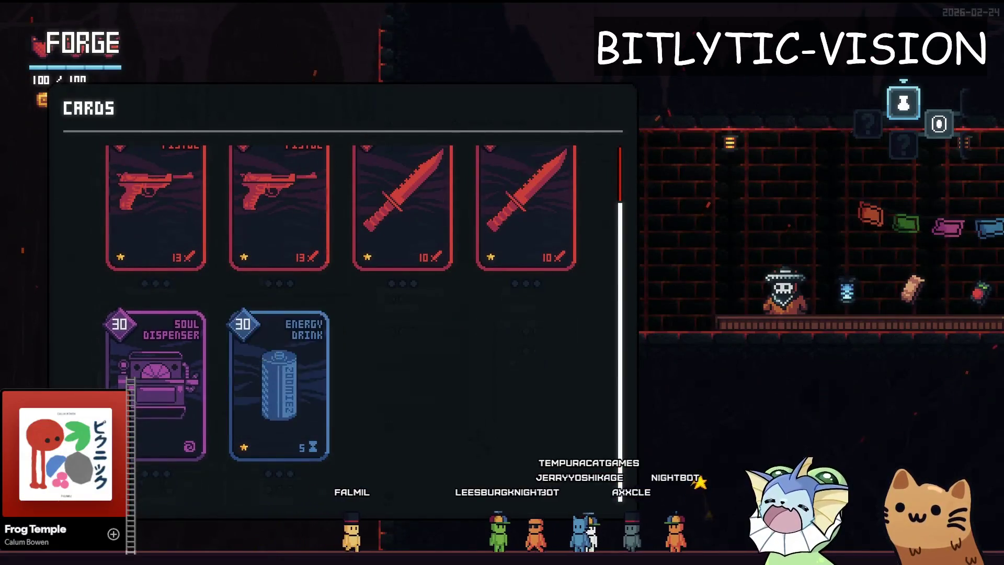
key(F8)
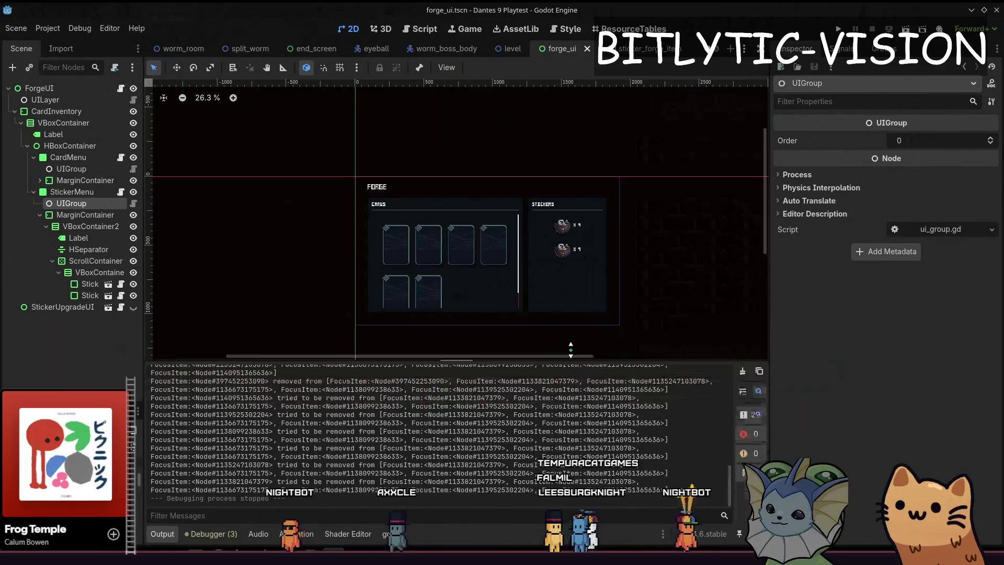
Step: Enlarge the Output panel and switch to the Script workspace on transfer_tileset_terrain.gd after a look at the Project menu
mouse_move(558, 401)
mouse_down()
mouse_move(582, 172)
mouse_move(586, 393)
mouse_up()
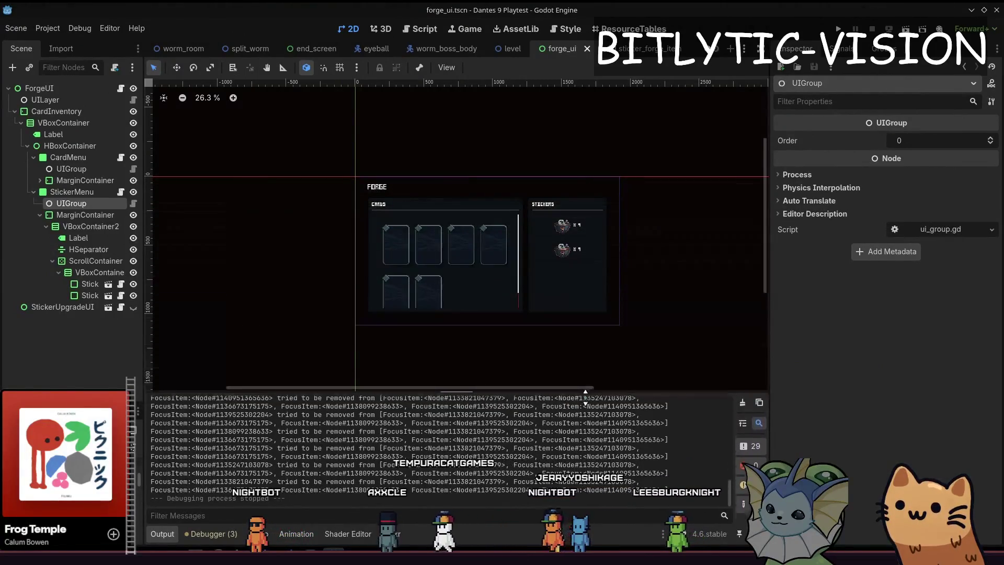
click(416, 28)
click(530, 215)
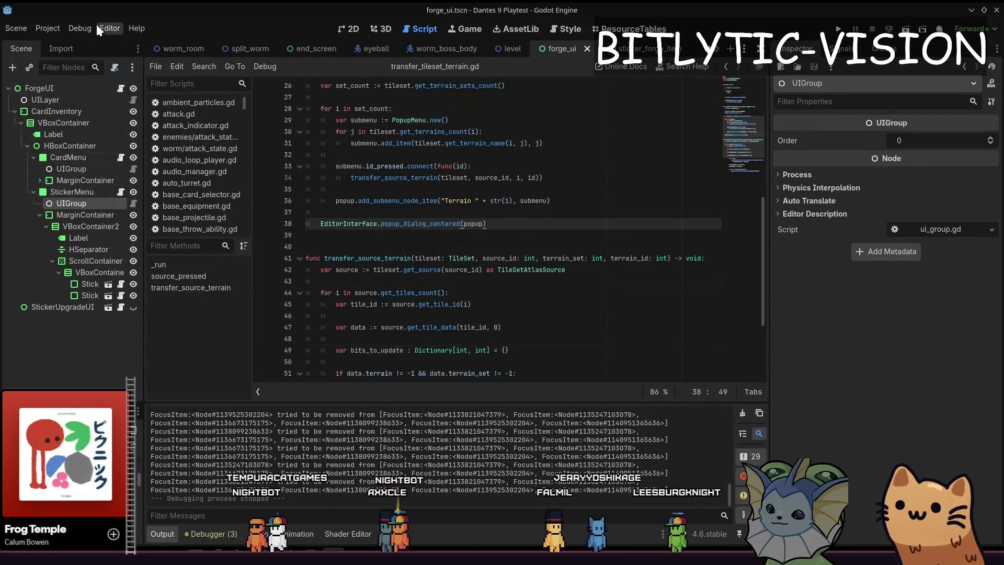
click(49, 26)
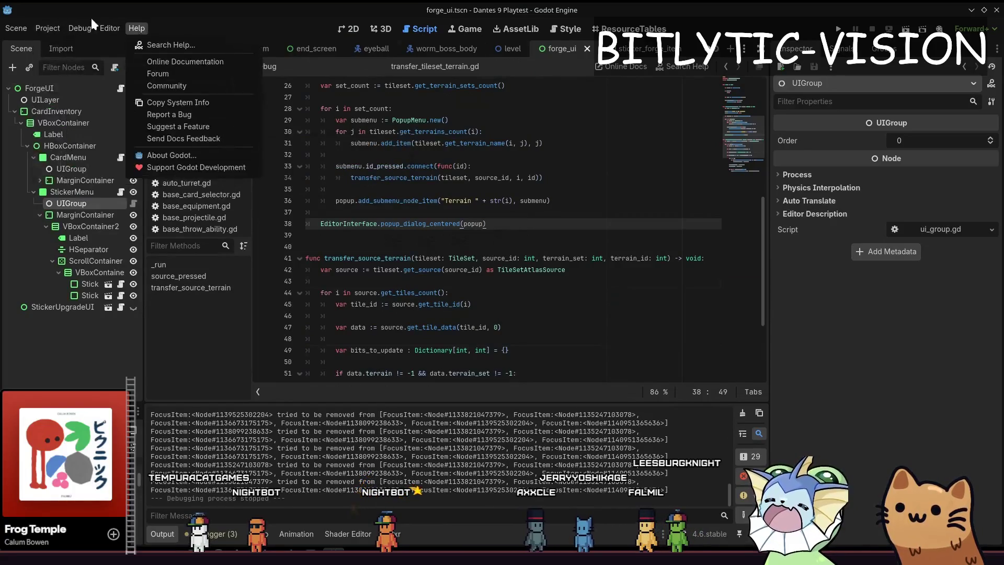
click(555, 245)
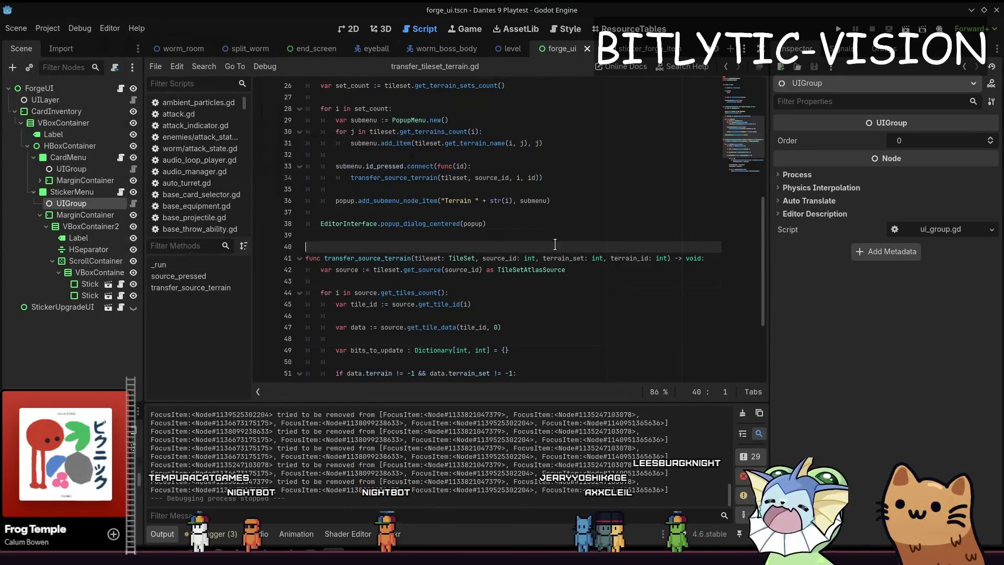
click(579, 226)
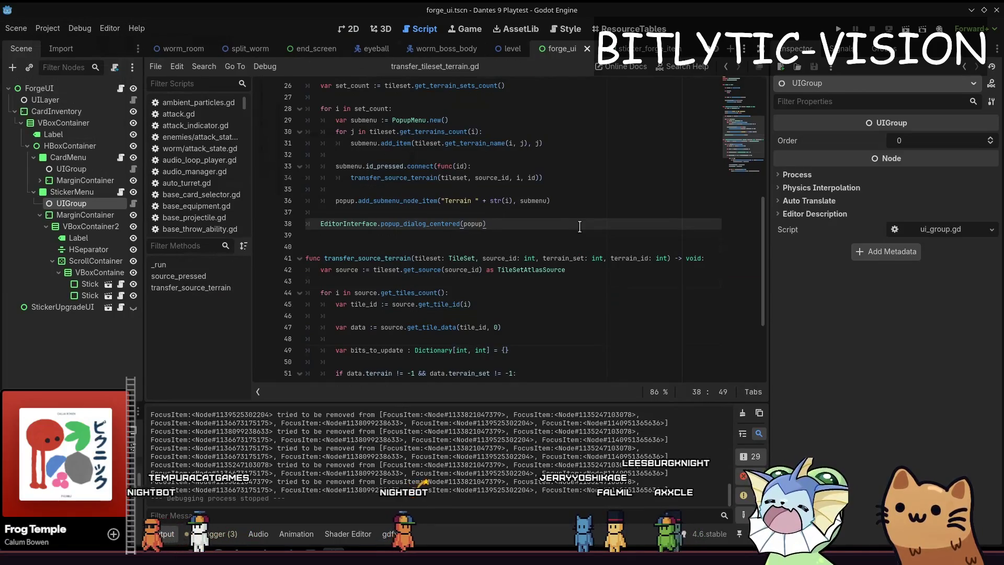
Step: Call up the editor Command Palette with Ctrl+Shift+P, dismiss it, and bring it up again
key(ctrl+shift+p)
text(transfer)
key(Return)
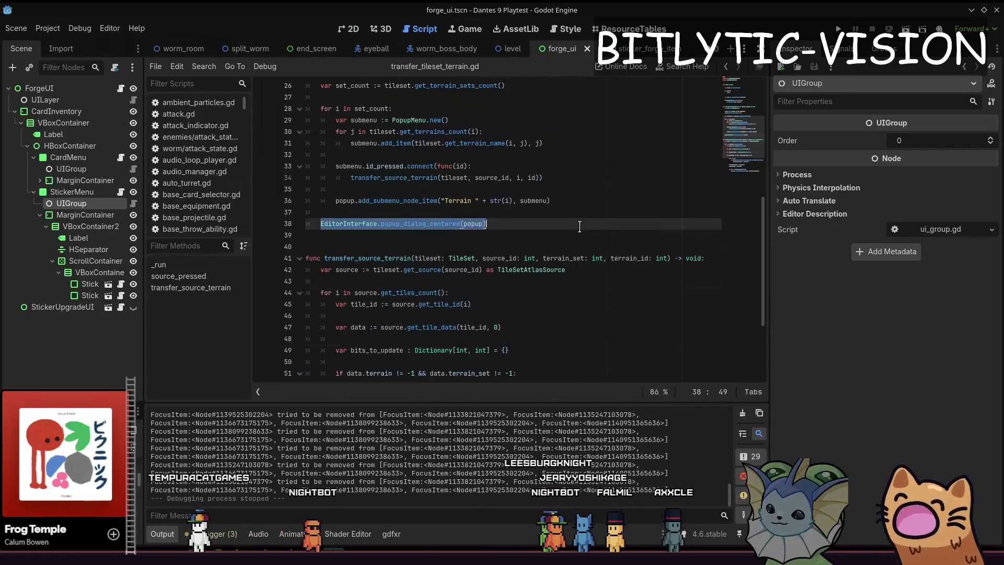
key(ctrl+shift+p)
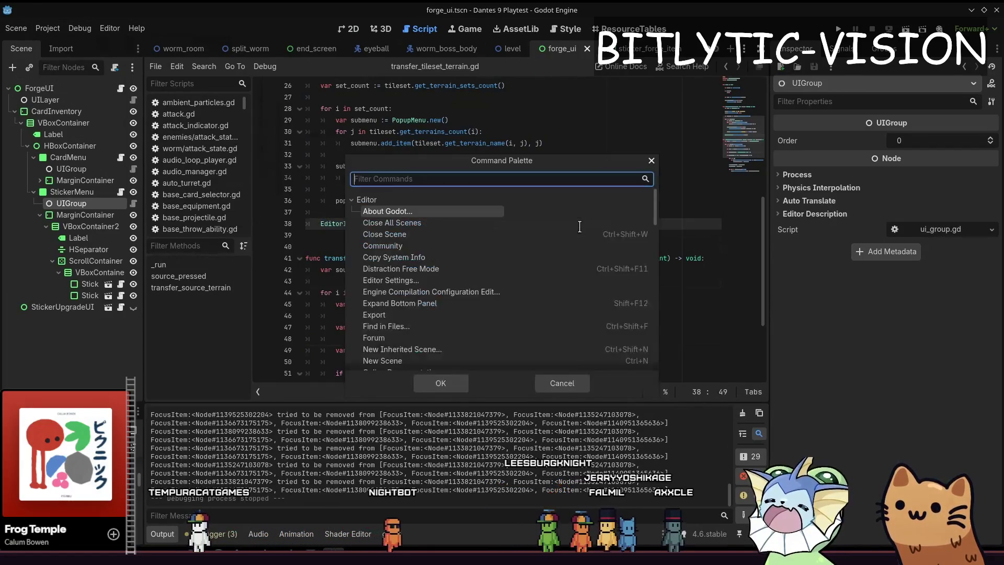
Step: Dismiss the palette, check the Editor Settings Shortcuts list with its filter cleared, and close the dialog
key(Escape)
click(120, 30)
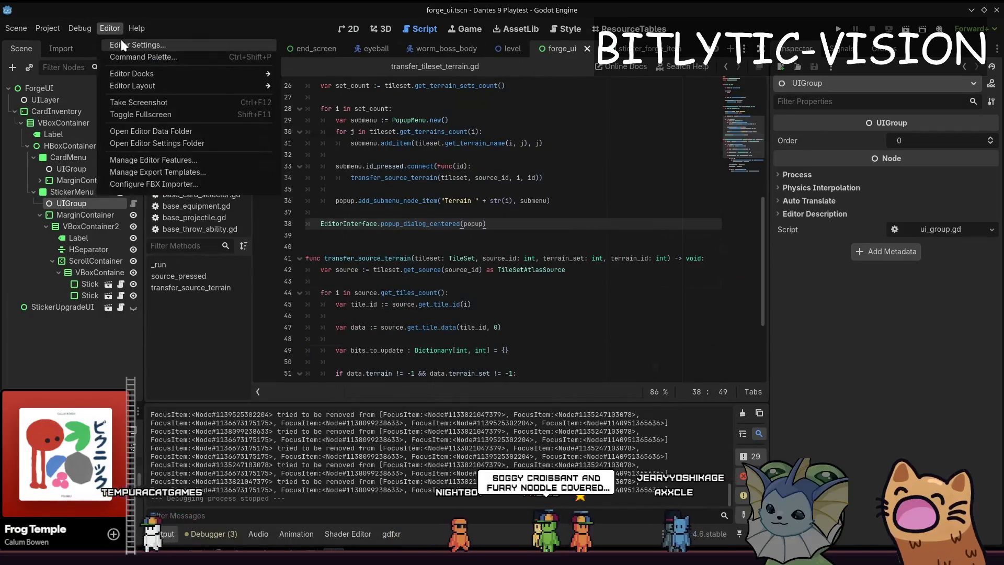
click(340, 112)
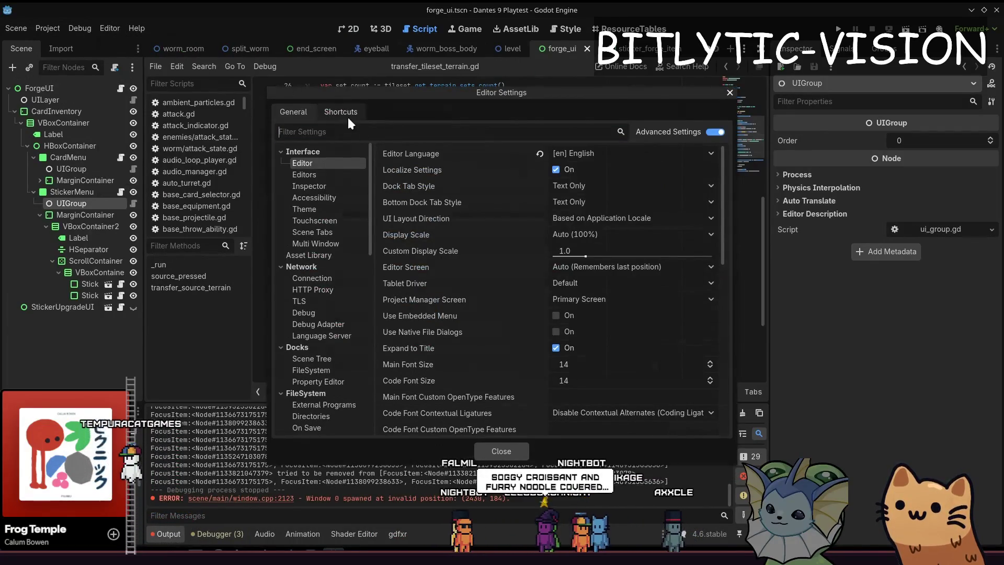
click(340, 132)
text(editor)
key(BackSpace)
key(BackSpace)
key(BackSpace)
text(toggle)
key(Escape)
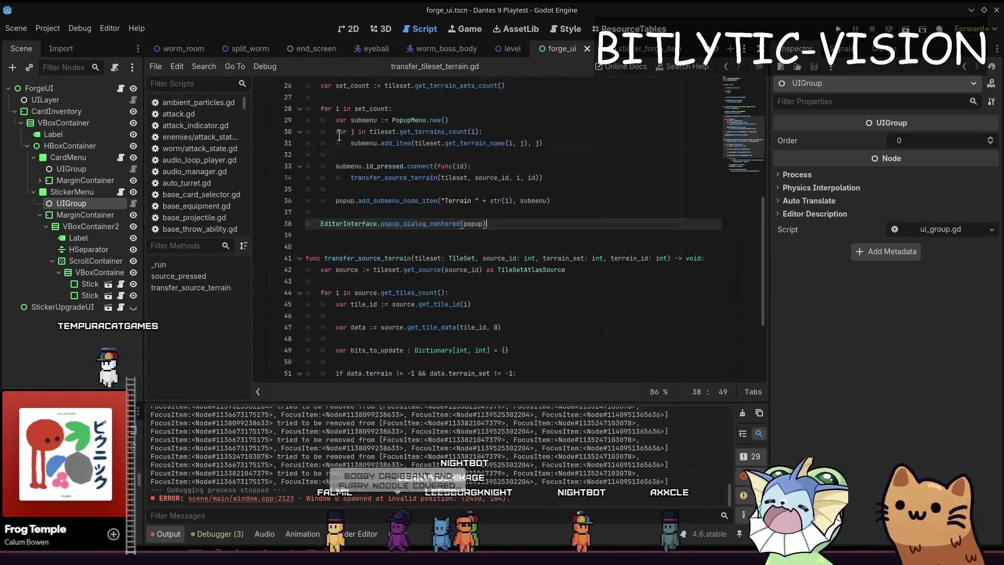
click(451, 202)
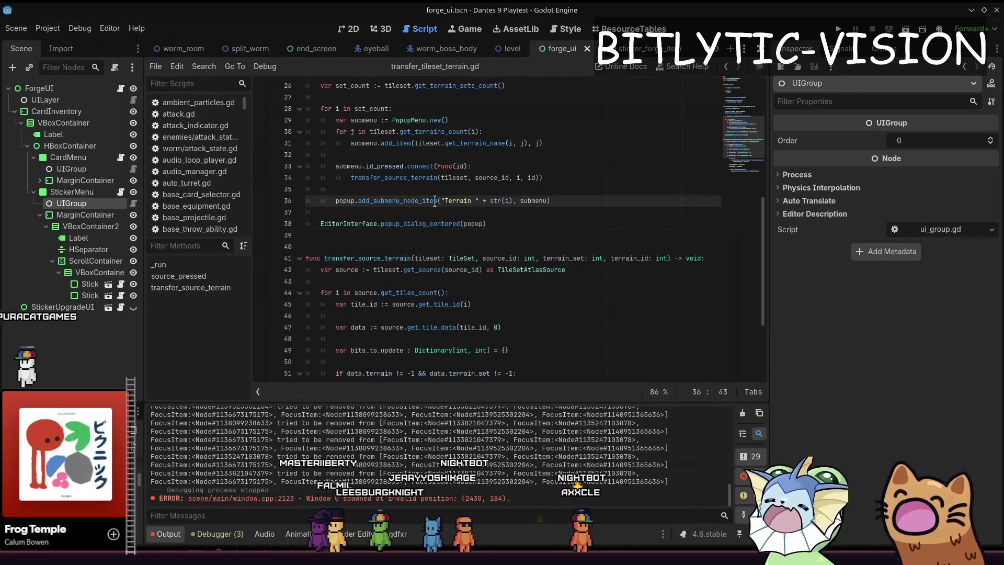
click(599, 208)
click(587, 205)
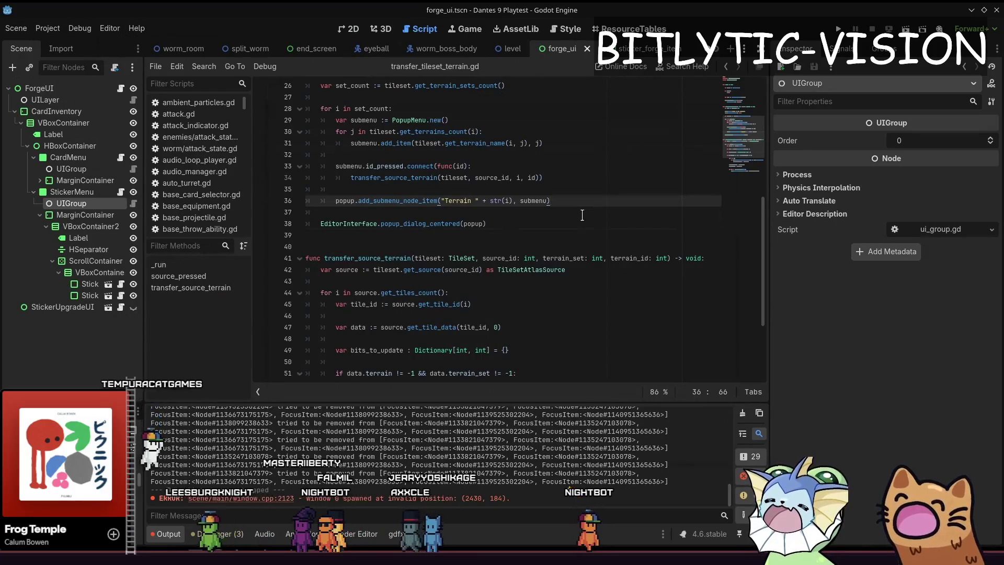
triple_click(534, 223)
click(524, 236)
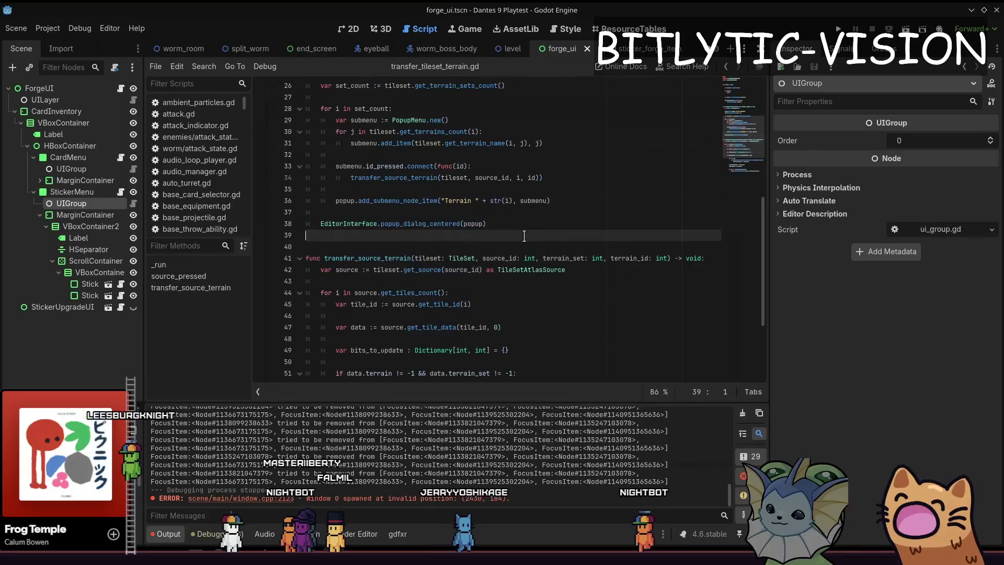
click(971, 10)
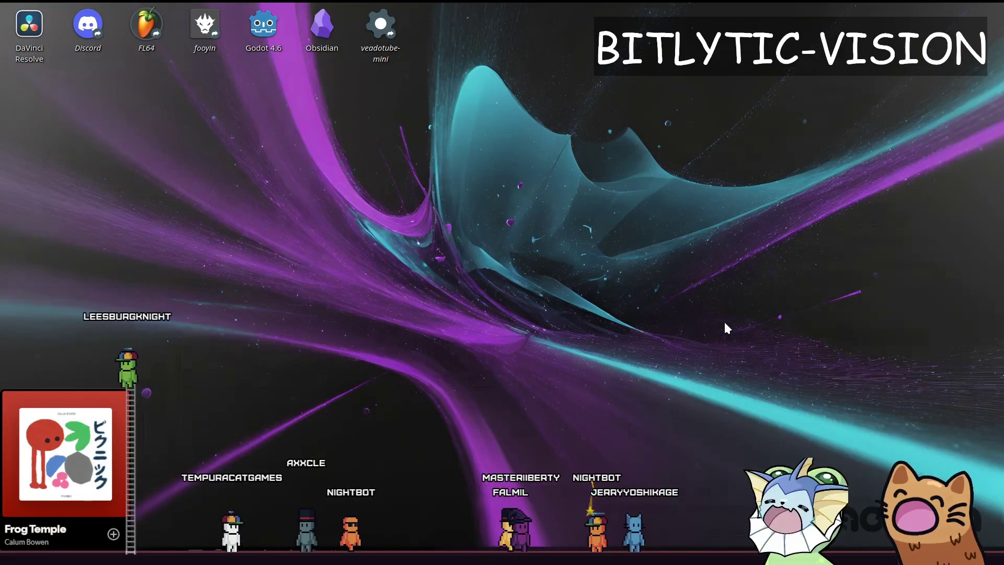
key(alt+Tab)
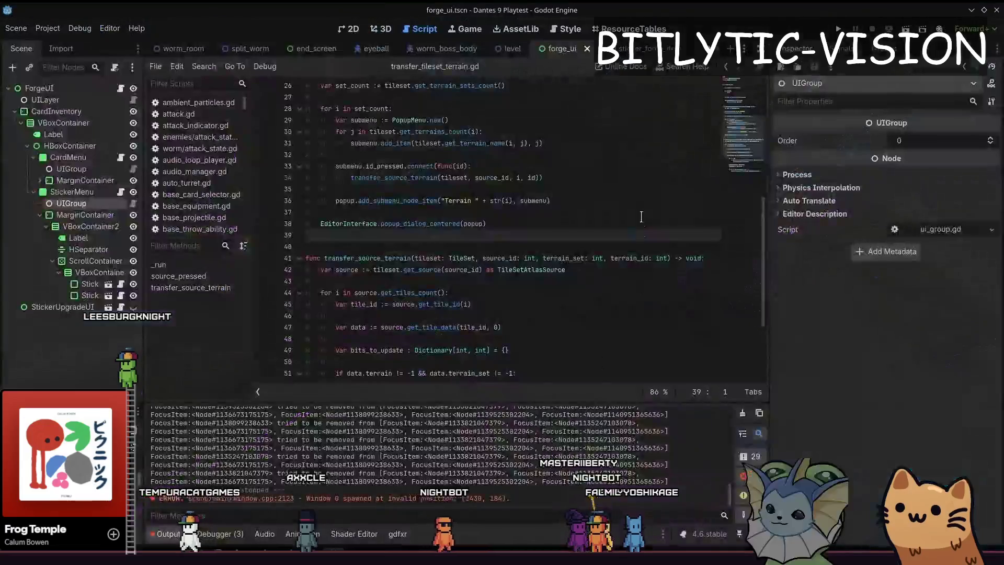
click(583, 315)
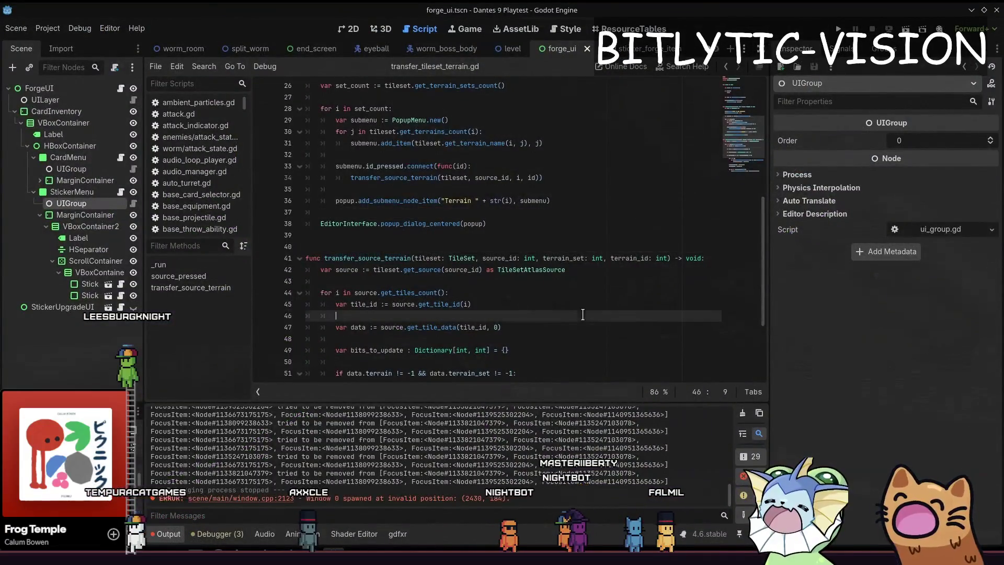
click(580, 281)
drag(306, 498, 368, 499)
click(369, 499)
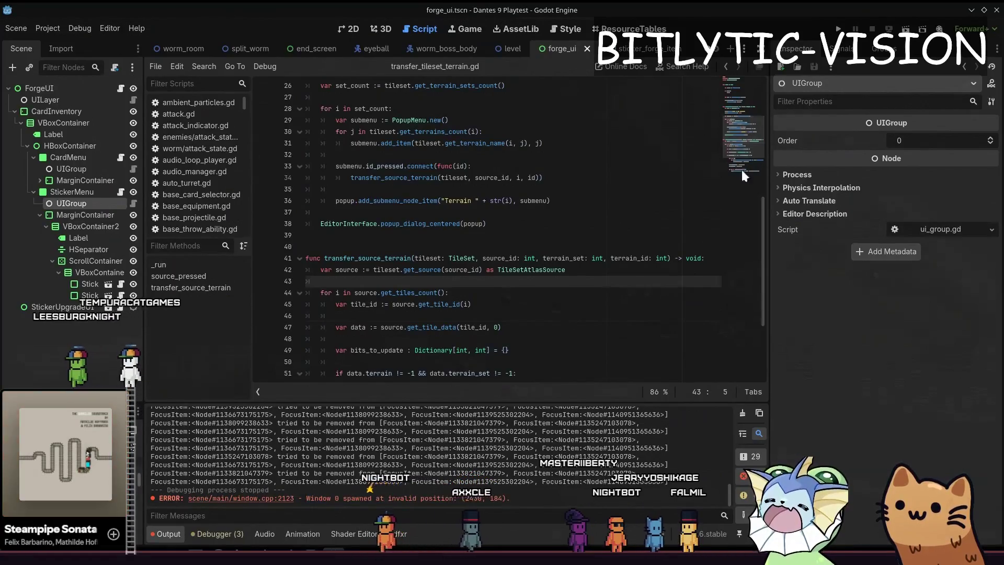
click(542, 226)
click(542, 238)
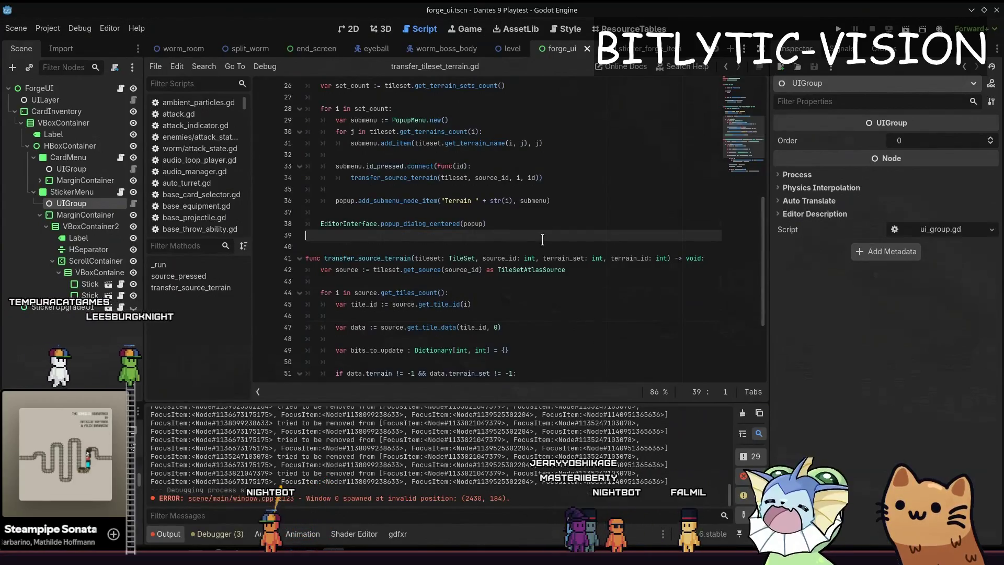
click(536, 228)
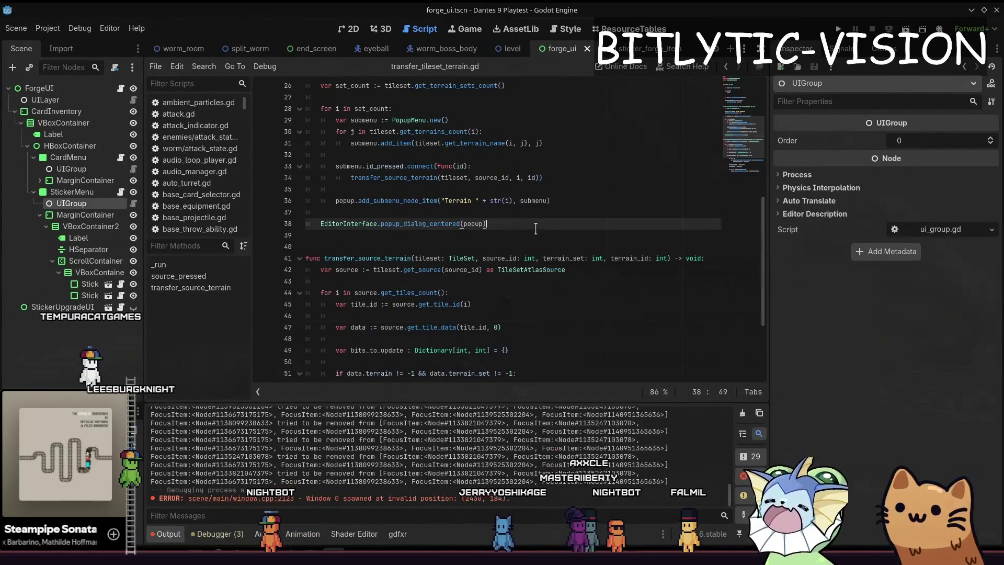
drag(536, 228, 301, 120)
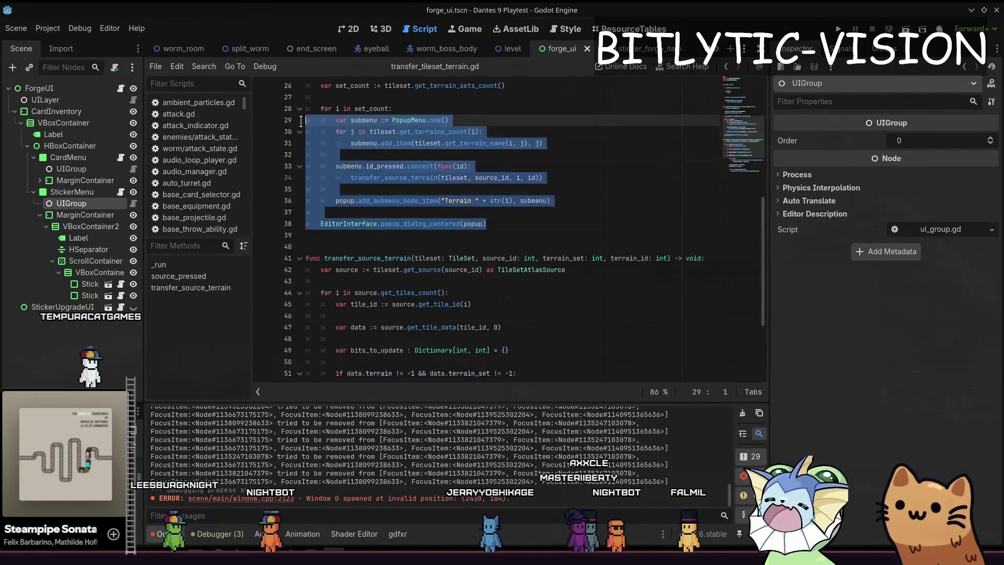
click(531, 226)
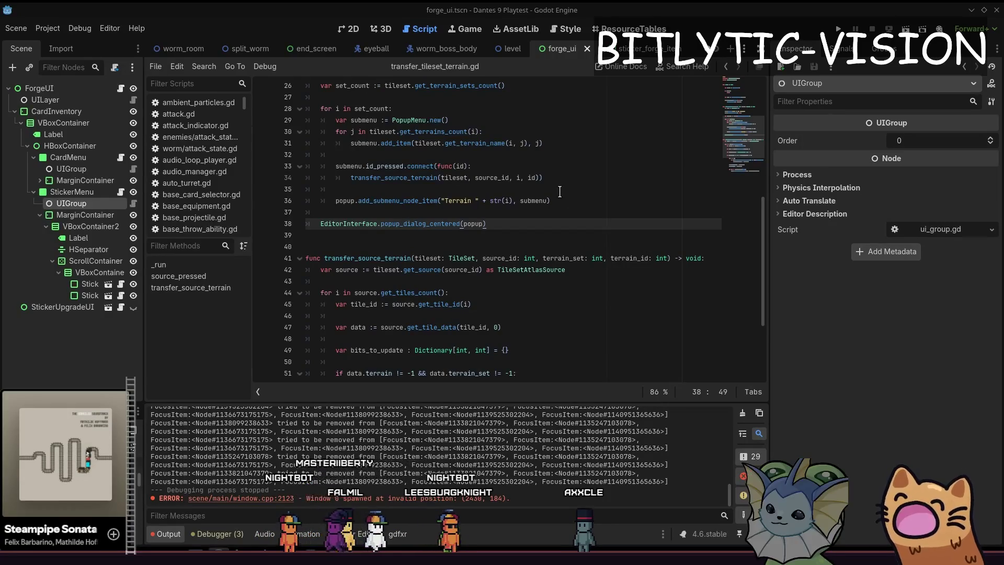
key(Up)
key(Up)
key(Up)
click(577, 199)
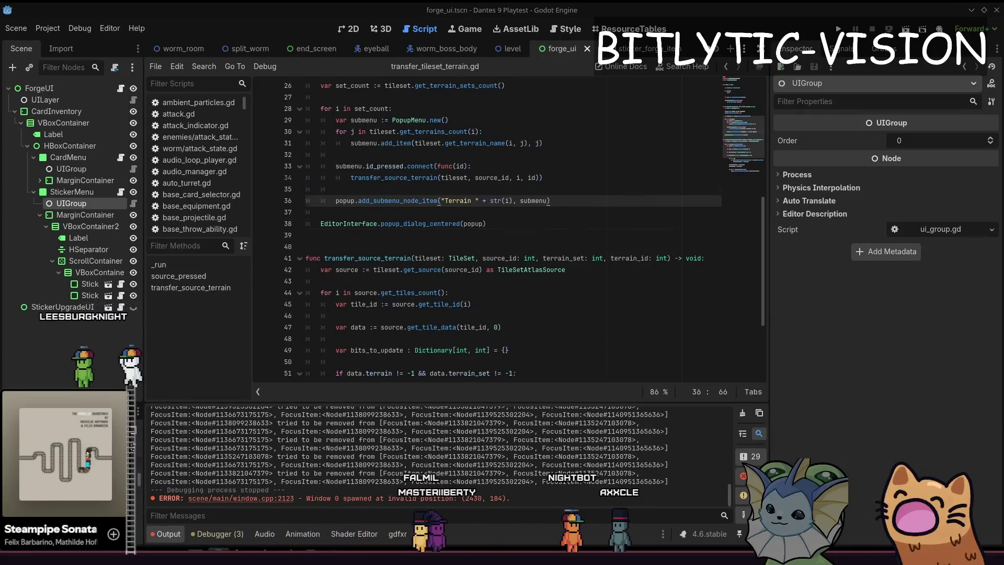
click(510, 277)
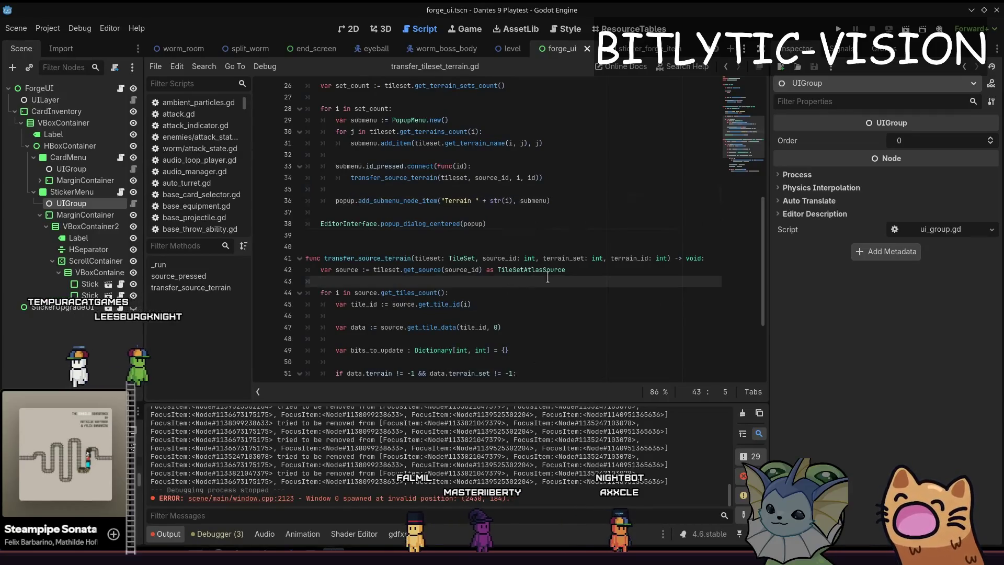
click(564, 246)
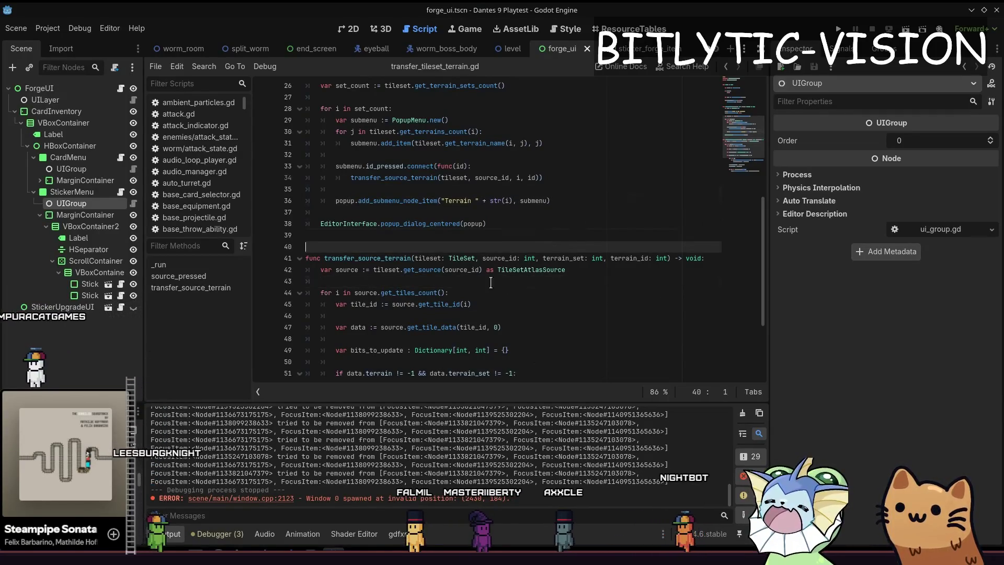
click(568, 224)
click(577, 180)
click(573, 203)
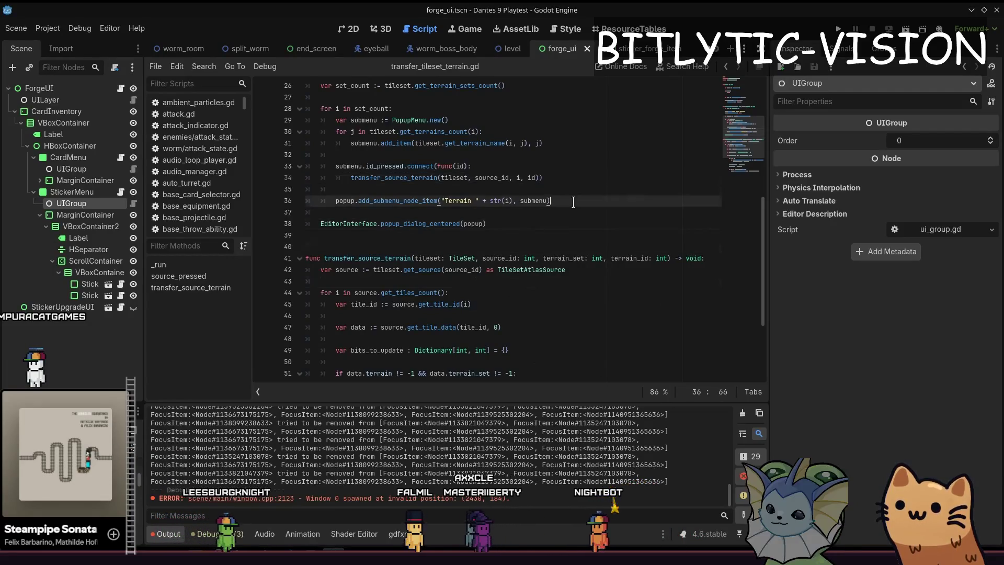
click(572, 178)
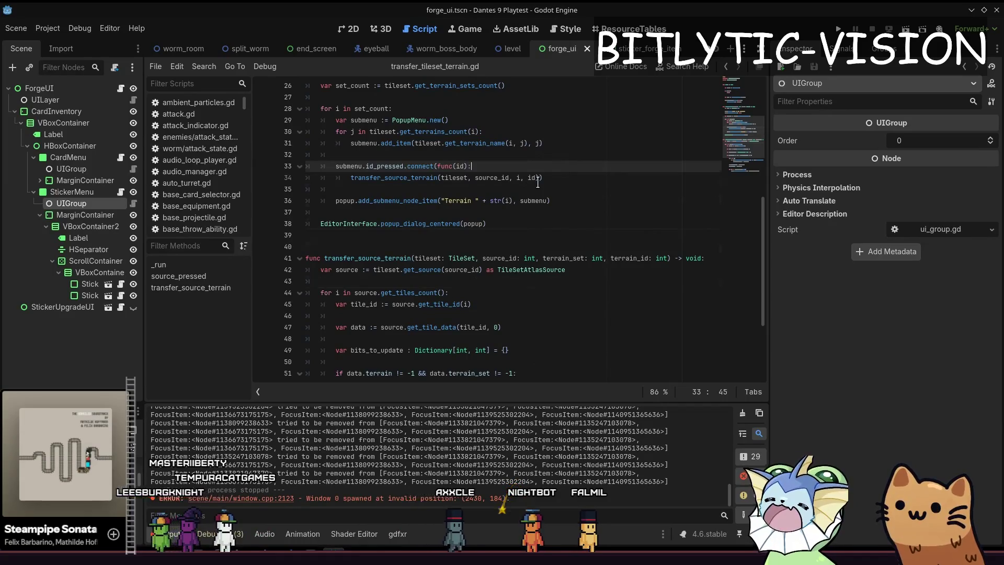
click(563, 235)
scroll(567, 204, down, 4)
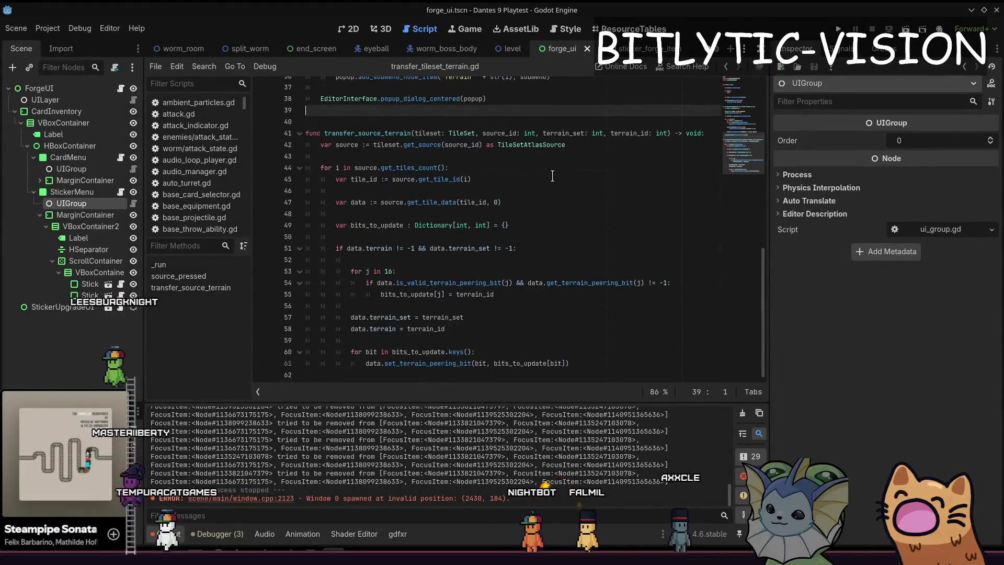
Step: Read transfer_source_terrain, resting the caret on line 51's terrain check, blank line 43 and line 47's get_tile_data call
click(531, 249)
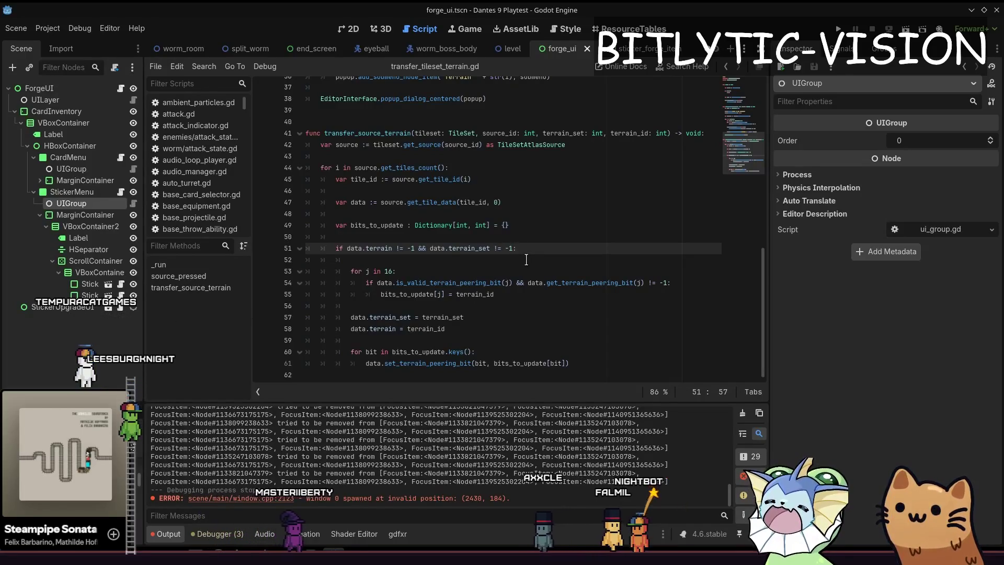
click(578, 161)
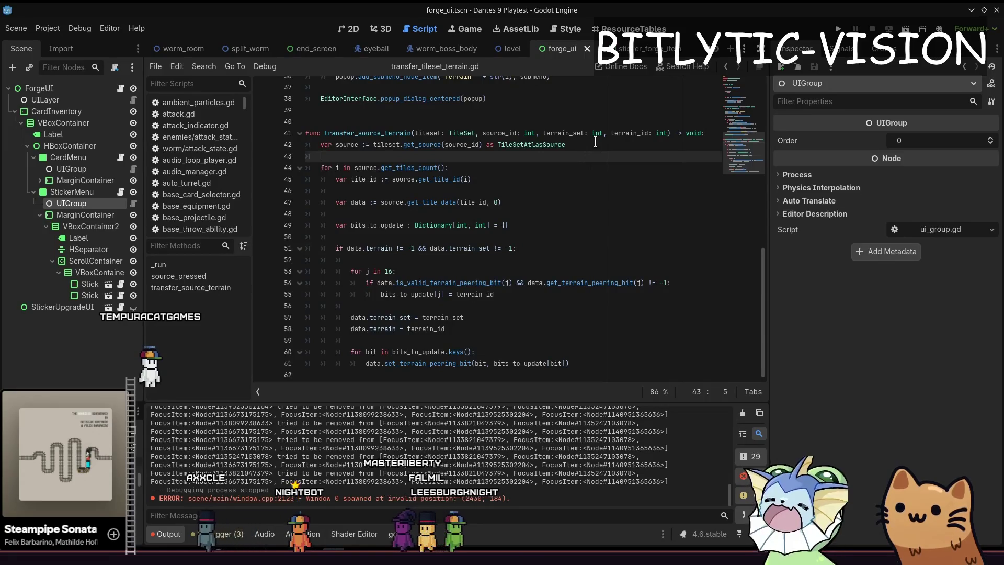
click(574, 204)
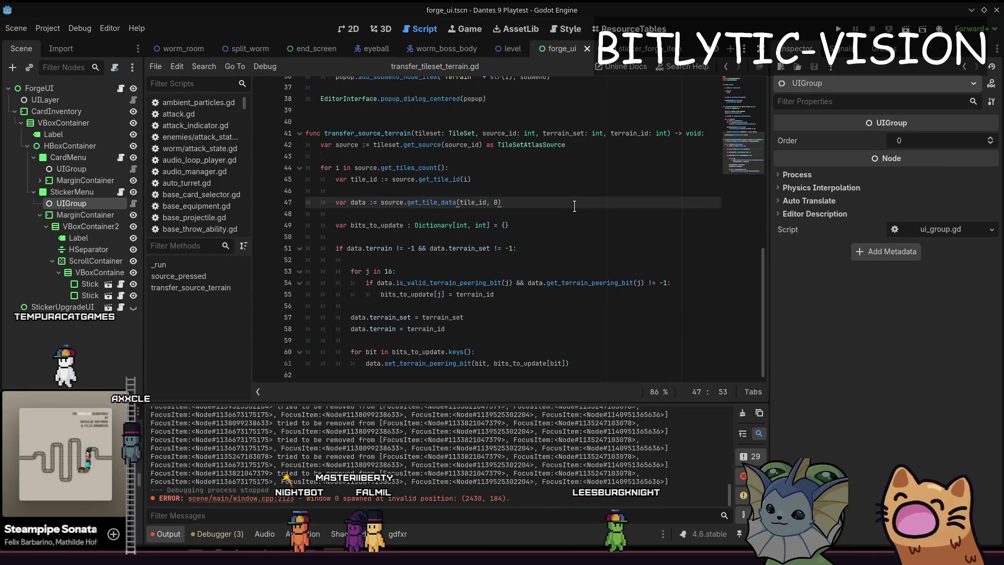
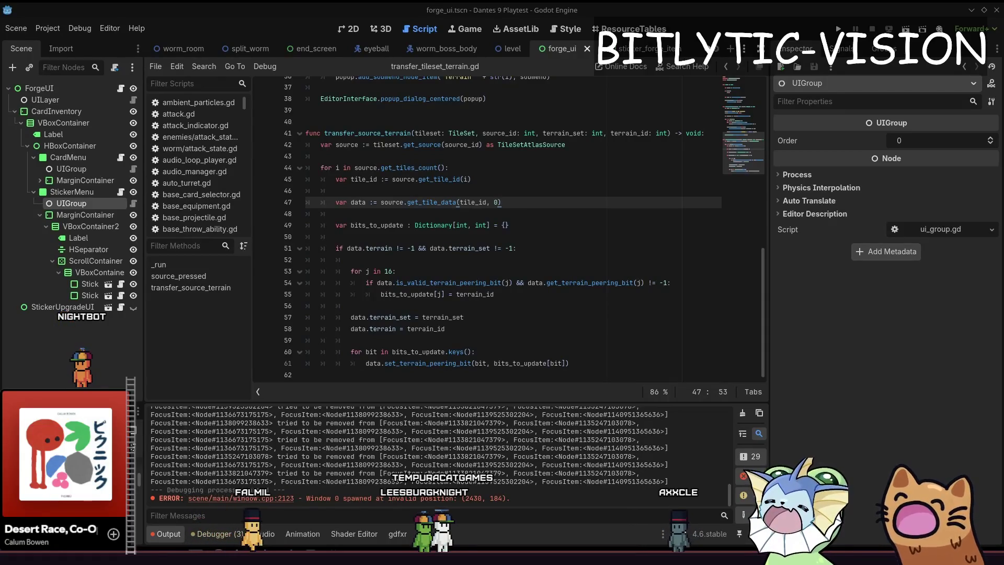
Step: Maximize OBS and toggle the JW Discord Screen source's visibility, leaving it shown so Aseprite appears on stream
drag(1003, 456, 459, 84)
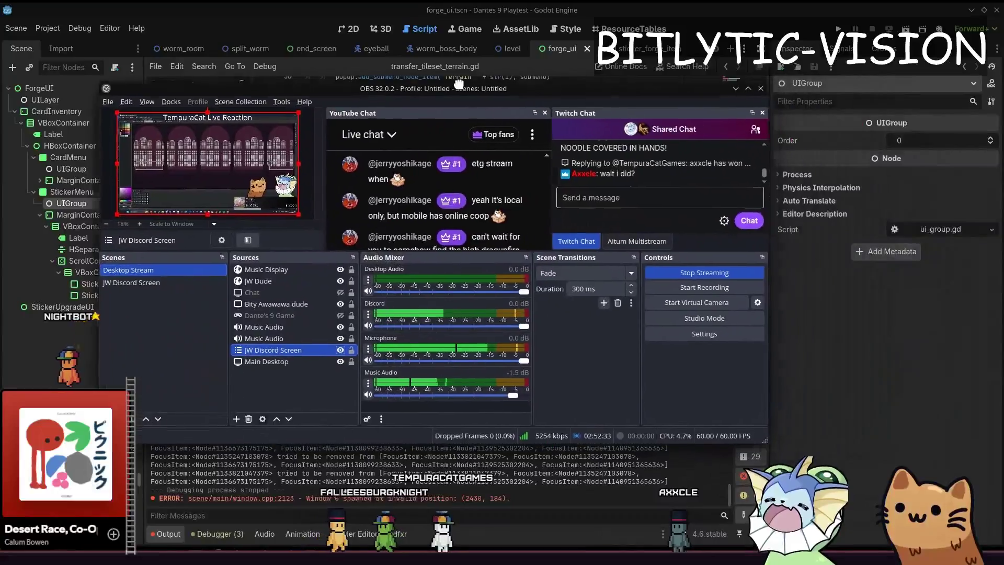
double_click(459, 85)
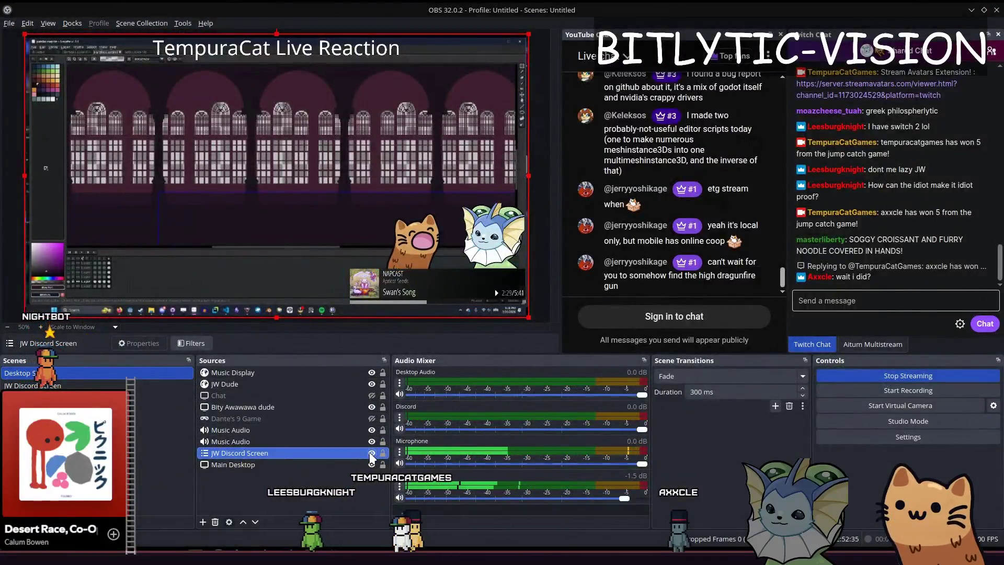
click(372, 454)
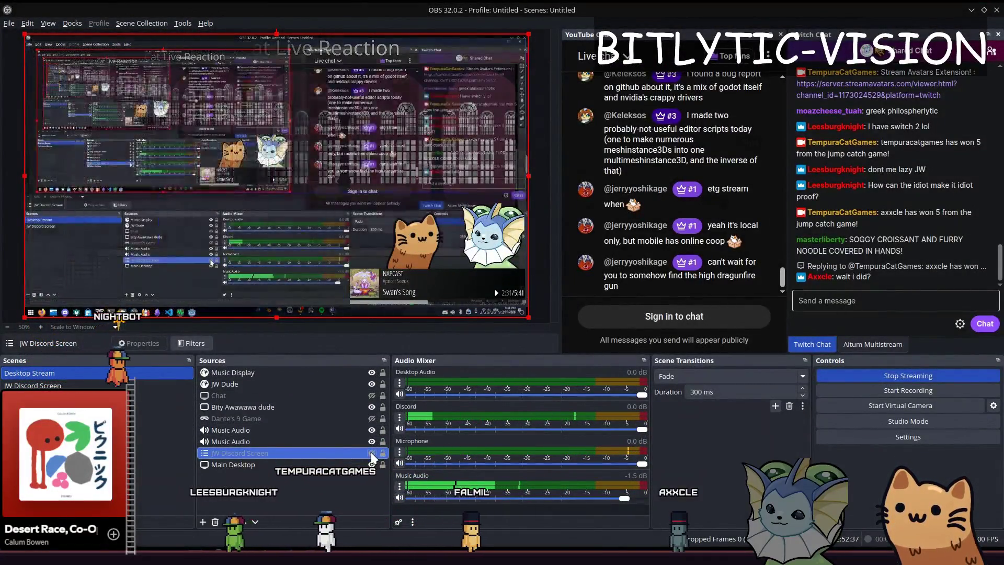
click(372, 453)
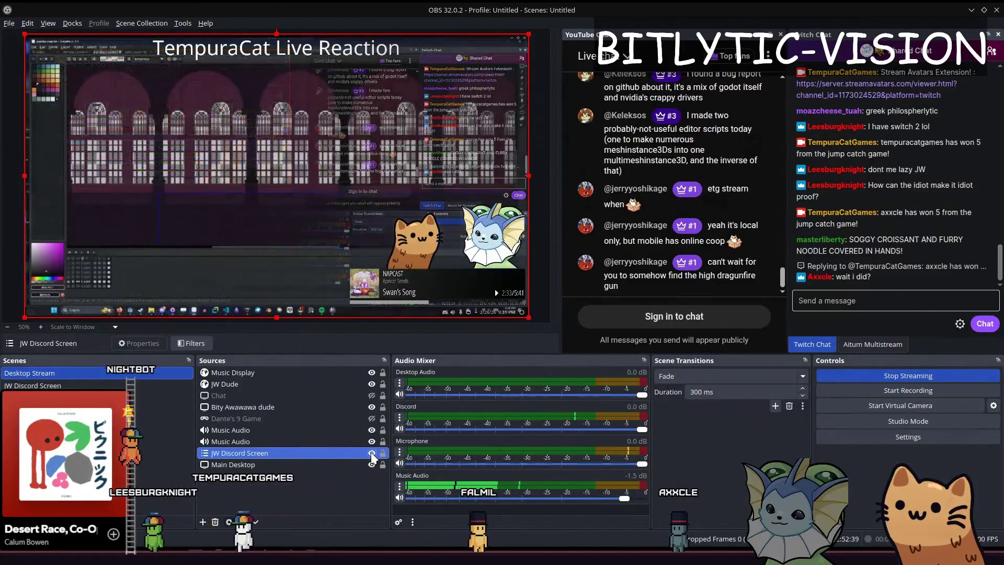
click(372, 453)
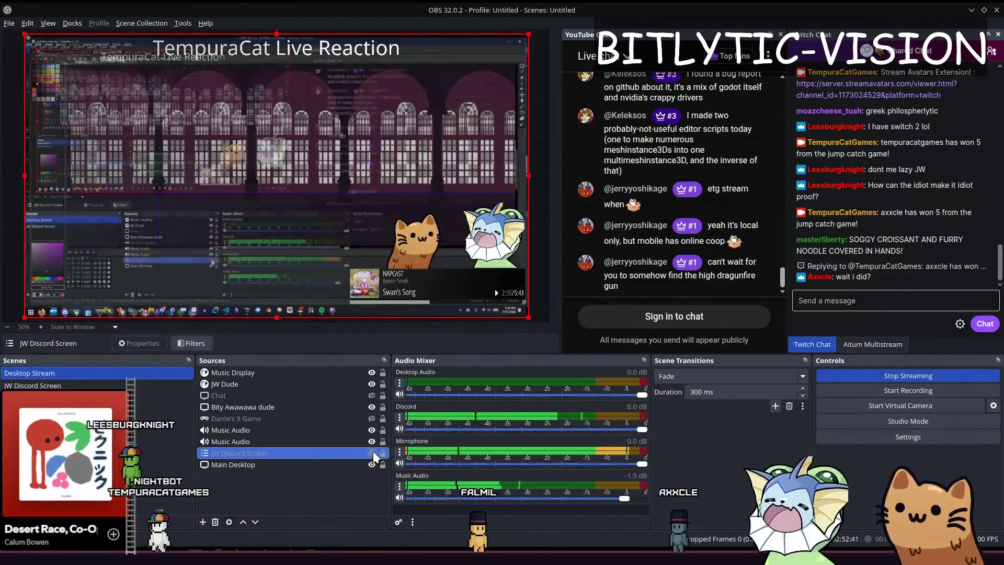
click(372, 453)
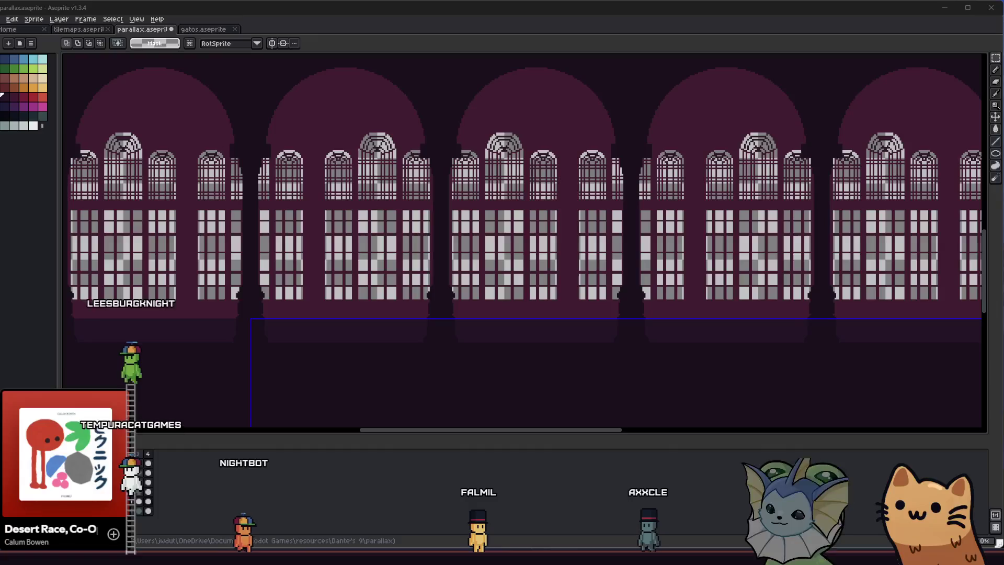
drag(212, 203, 270, 216)
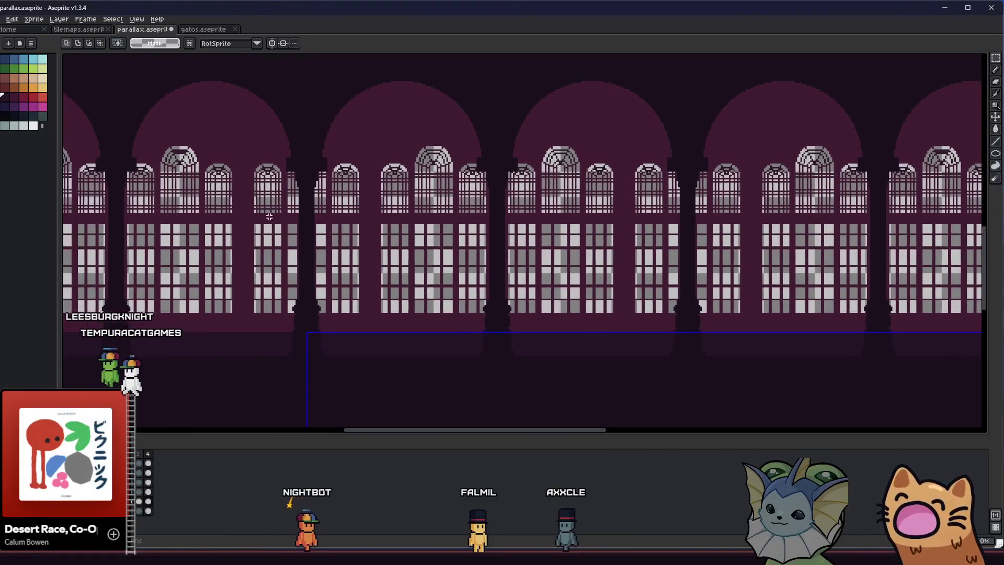
scroll(222, 150, up, 1)
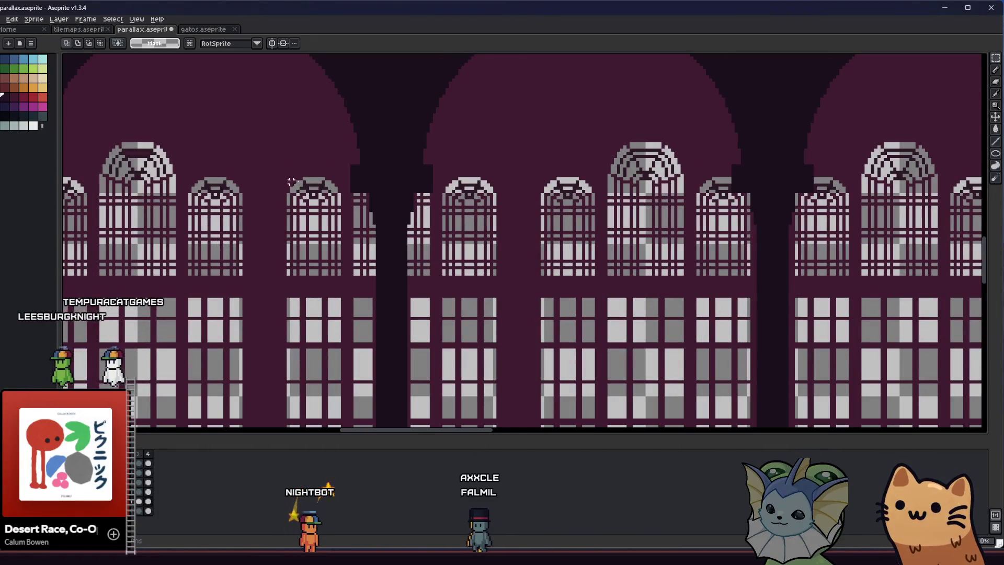
Step: Try a bucket fill on the dark purple background around the tower and undo it
key(g)
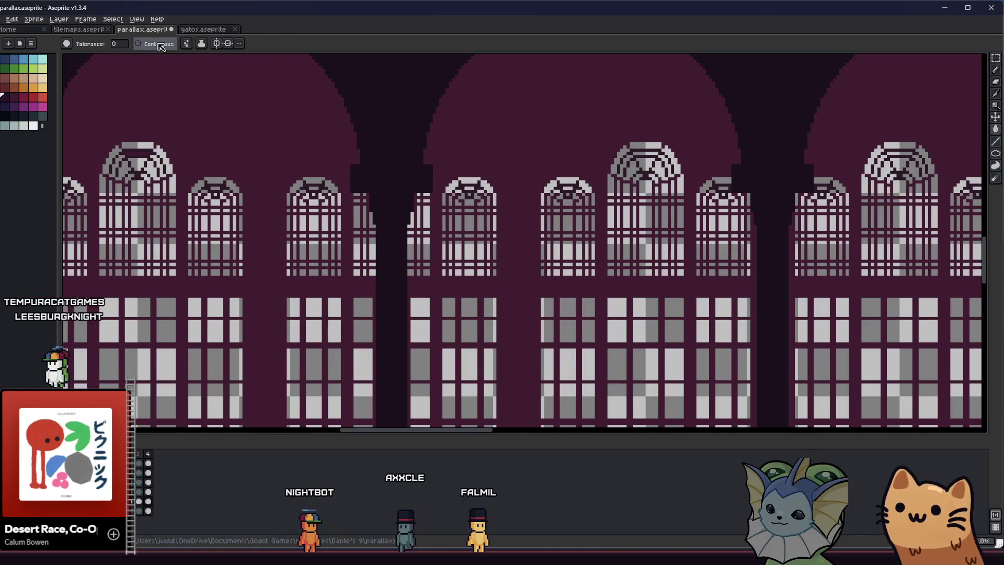
scroll(216, 214, up, 1)
click(217, 174)
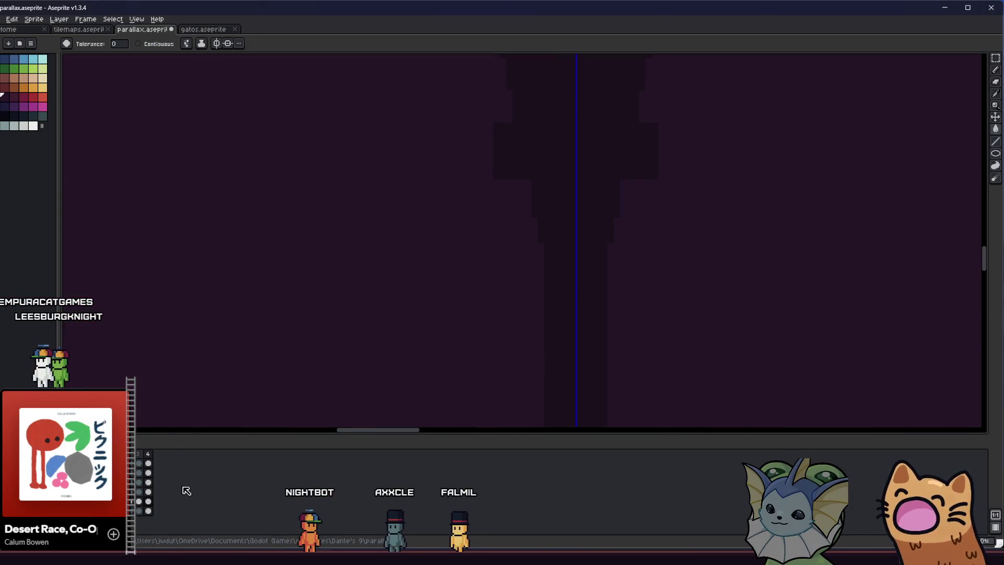
key(ctrl+z)
drag(140, 516, 142, 516)
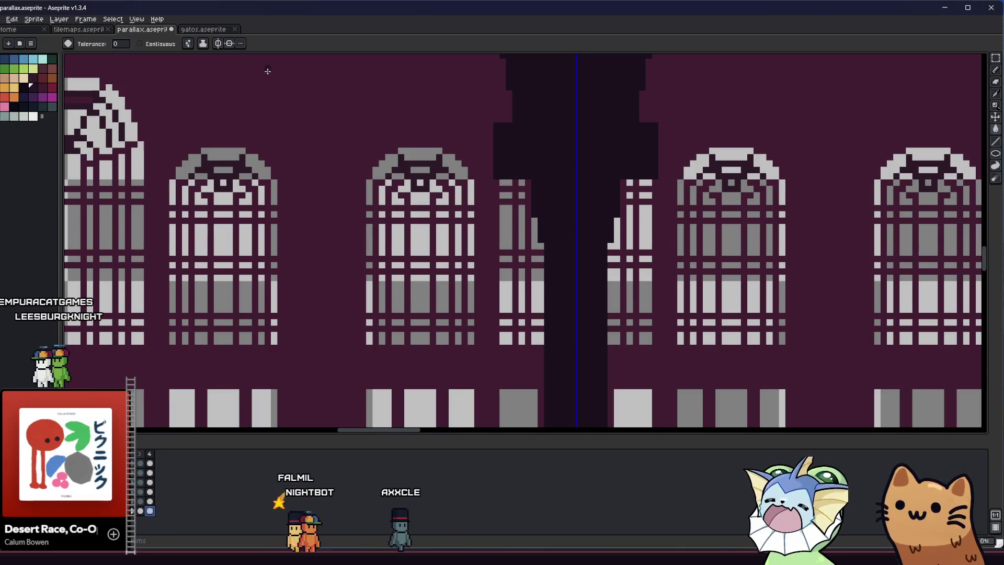
key(i)
key(g)
mouse_move(186, 177)
mouse_down()
mouse_move(318, 204)
mouse_move(341, 223)
mouse_up()
scroll(259, 139, up, 2)
Step: Select the dark band in the window tracery with the magic wand and paint it light grey
key(w)
click(185, 141)
key(b)
drag(173, 141, 262, 153)
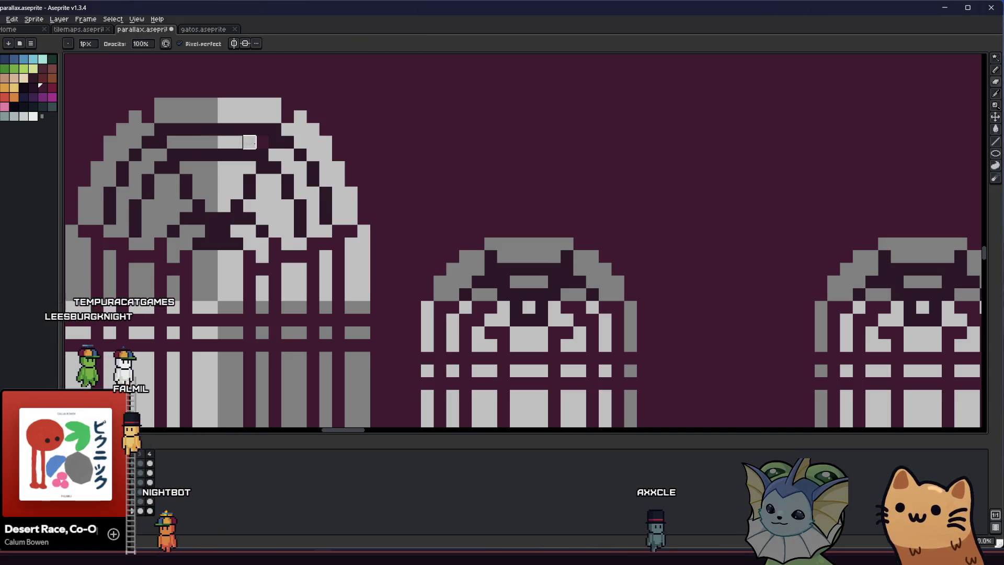
key(g)
scroll(262, 153, down, 3)
drag(408, 188, 341, 189)
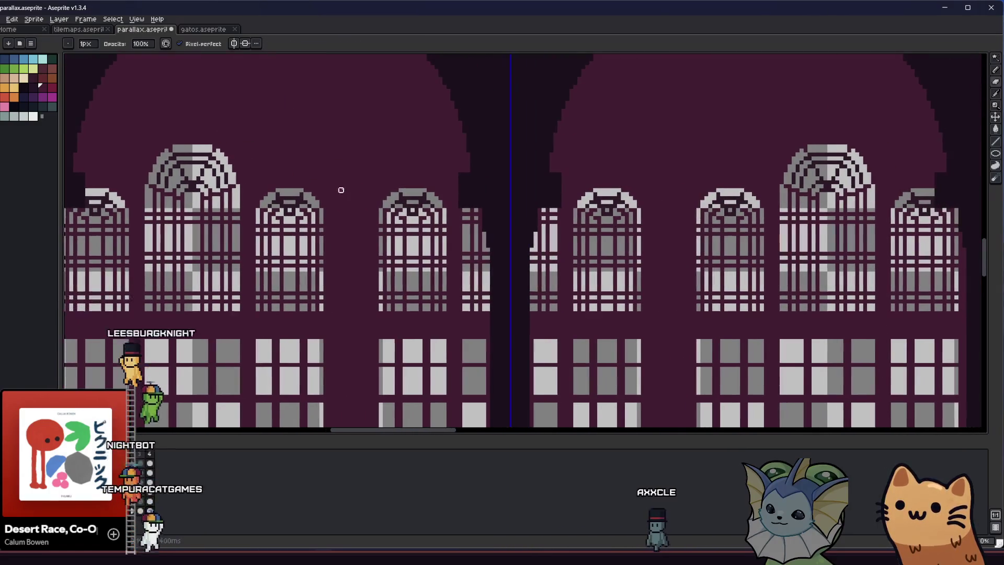
scroll(282, 197, up, 2)
scroll(282, 197, down, 1)
scroll(282, 196, up, 1)
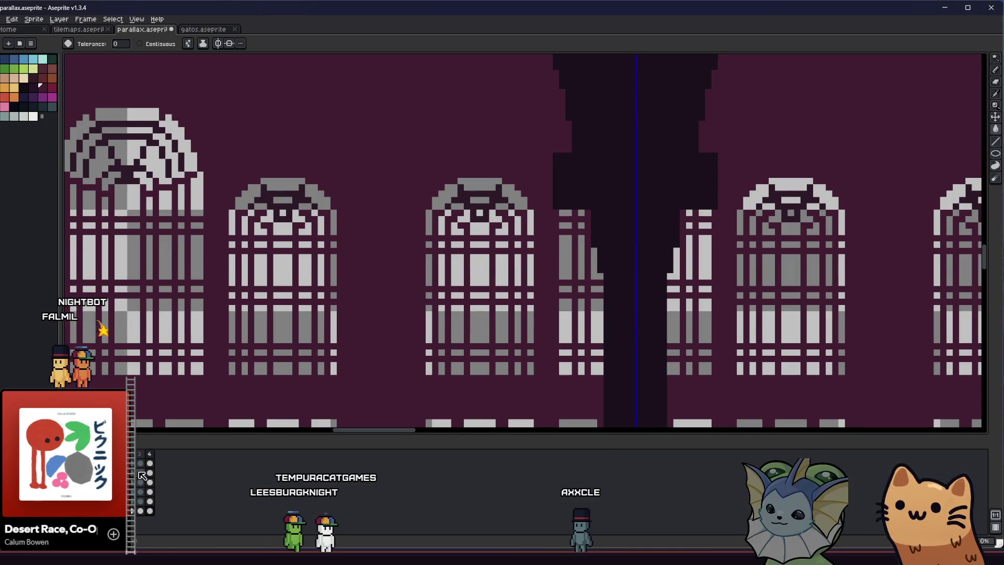
click(150, 511)
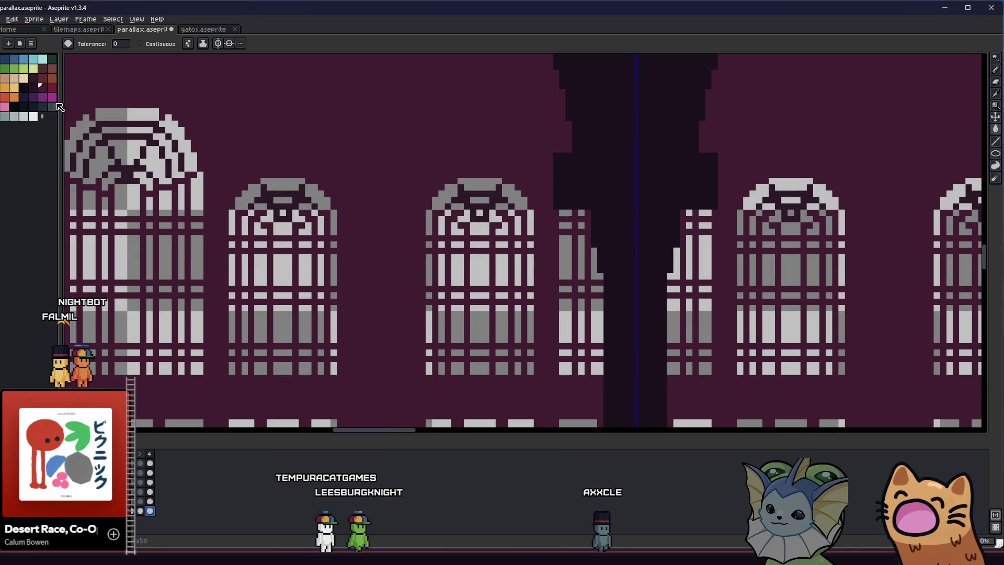
Step: Play the animation preview, then stop on the arched-window frame with the pencil active
drag(58, 104, 55, 104)
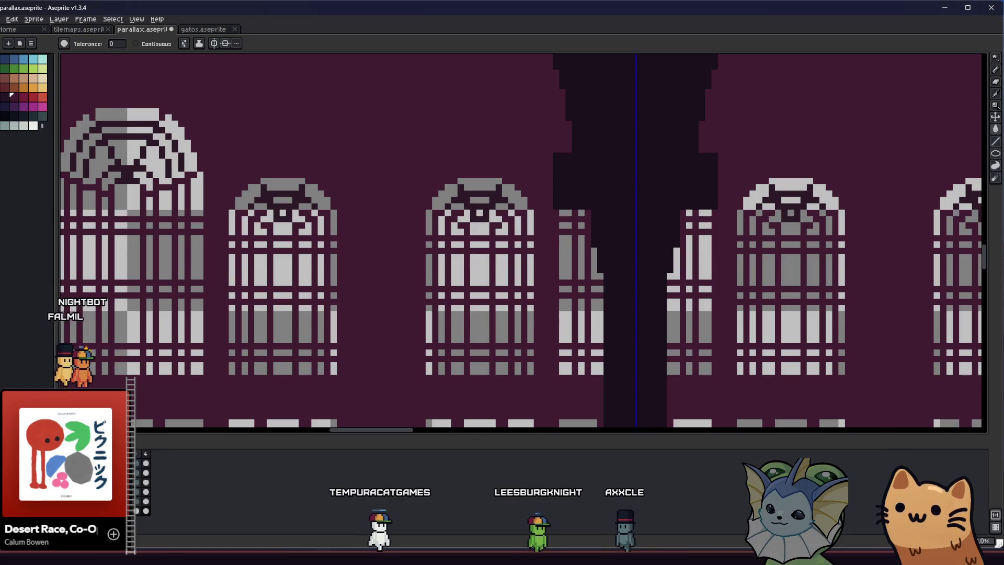
key(Return)
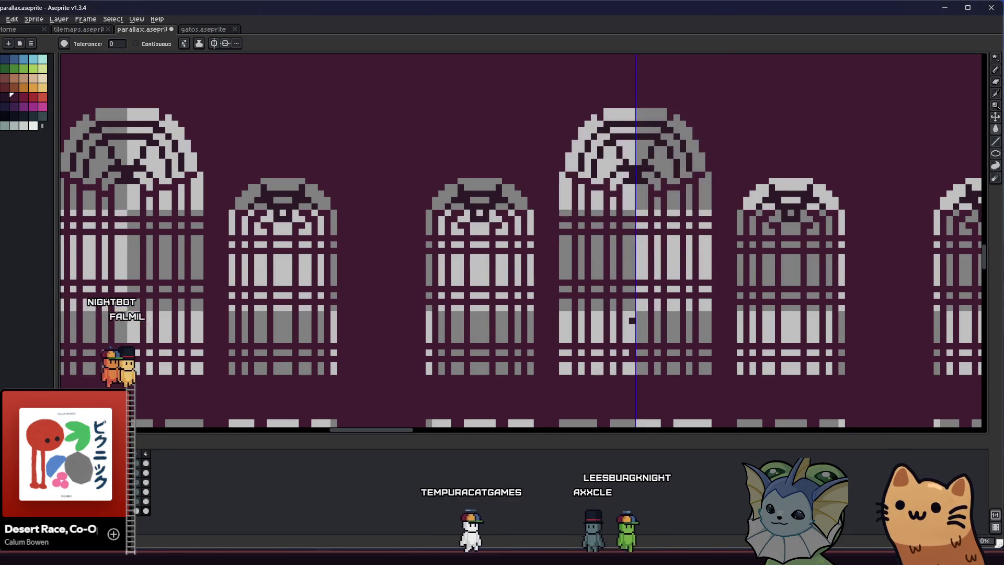
key(b)
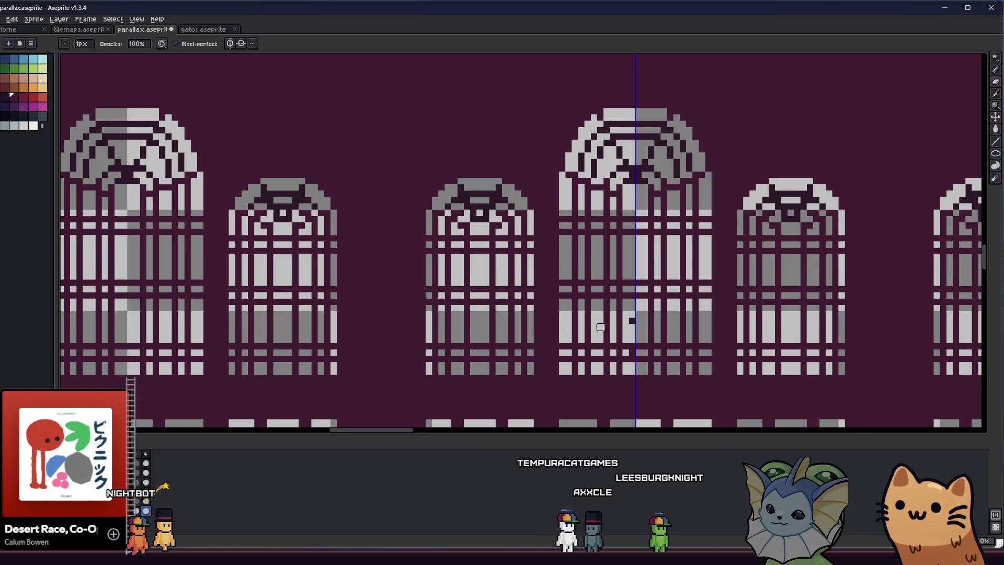
scroll(604, 322, up, 2)
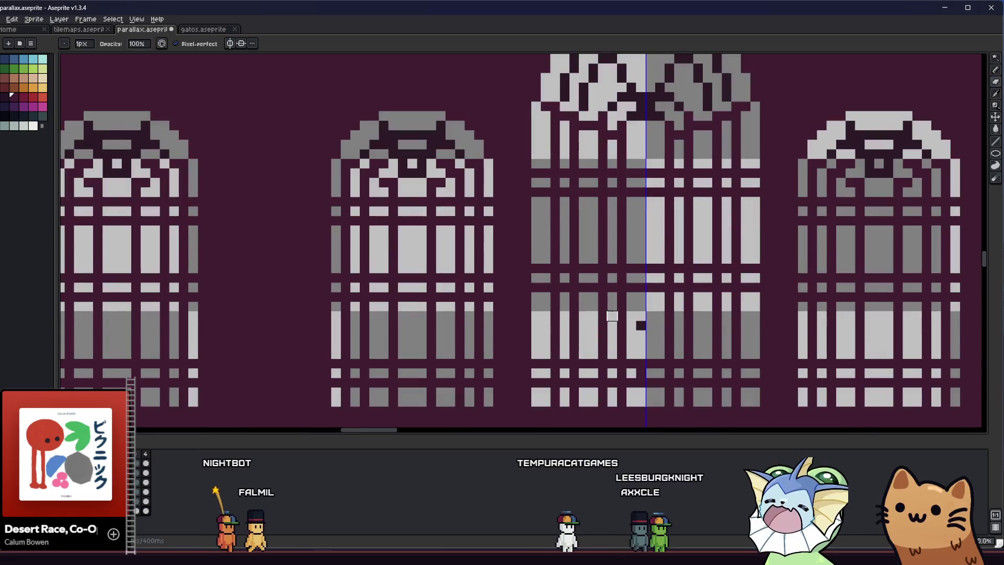
scroll(612, 316, down, 3)
scroll(612, 317, down, 2)
scroll(777, 265, up, 2)
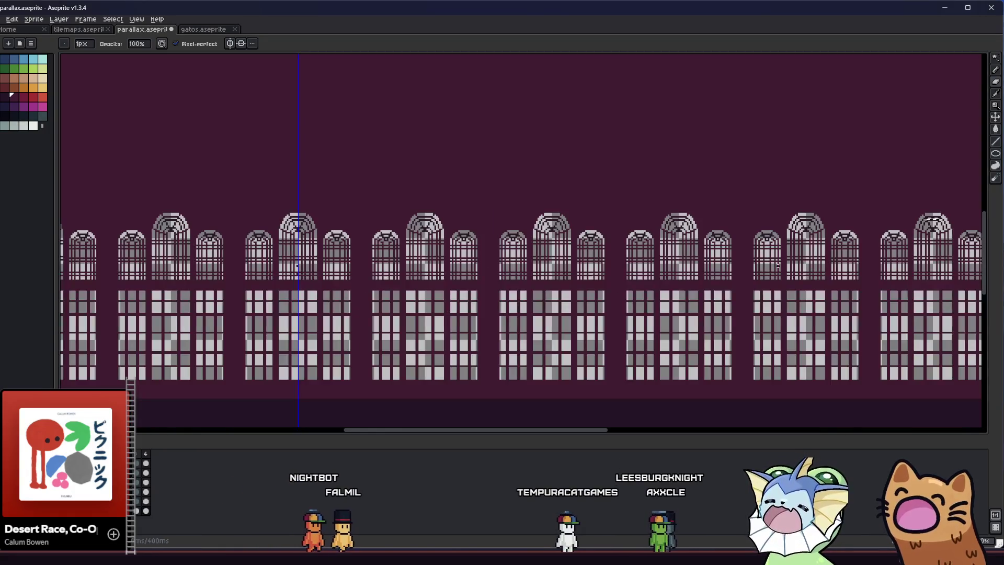
scroll(740, 262, up, 2)
key(g)
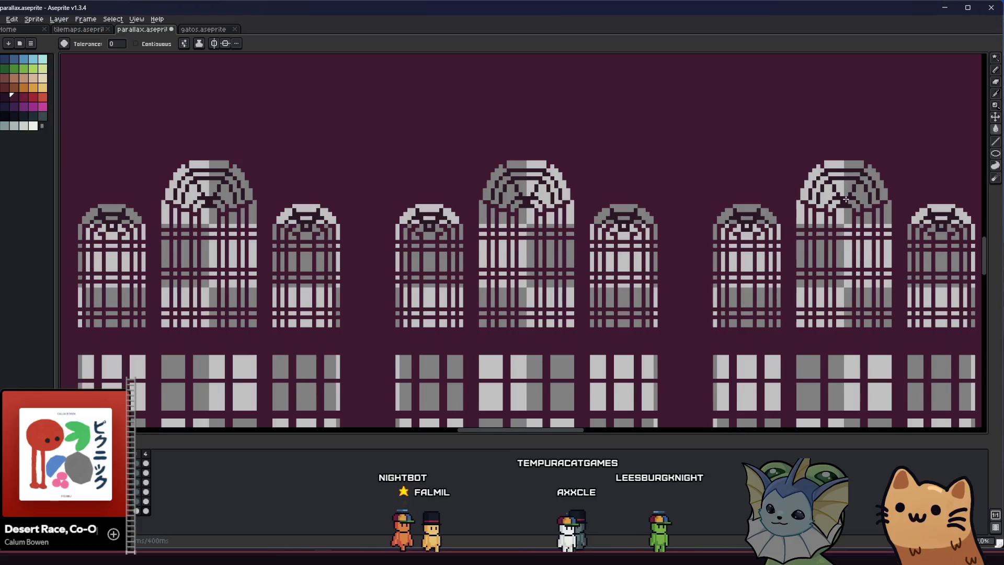
scroll(549, 243, down, 2)
scroll(499, 285, up, 1)
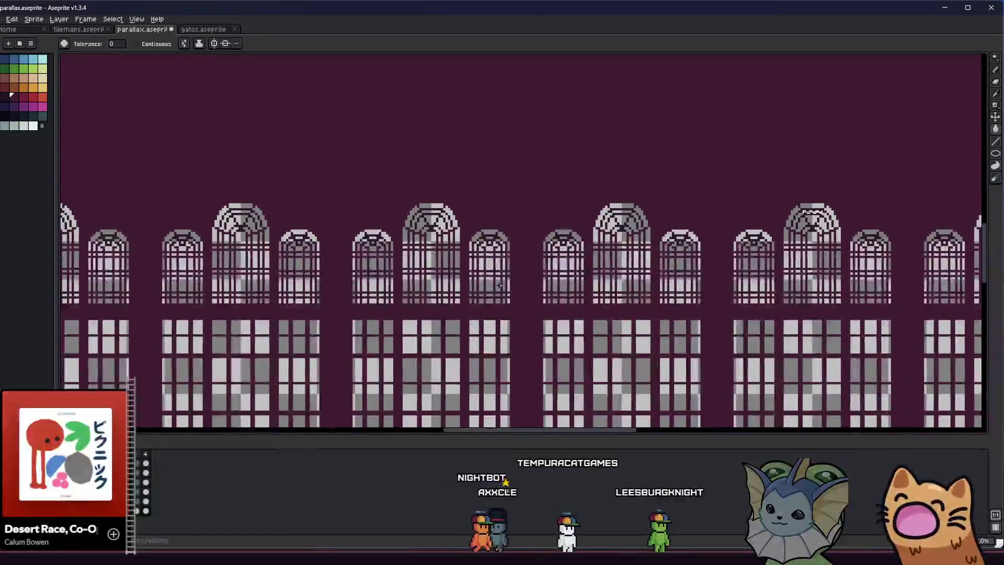
scroll(499, 295, down, 1)
scroll(359, 317, right, 1)
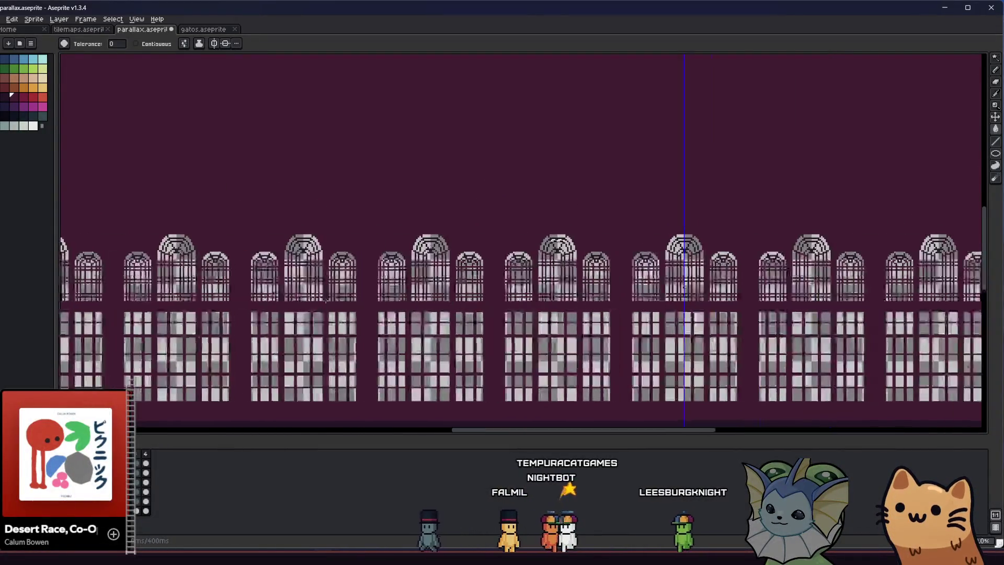
scroll(665, 292, up, 1)
scroll(665, 292, up, 1)
key(b)
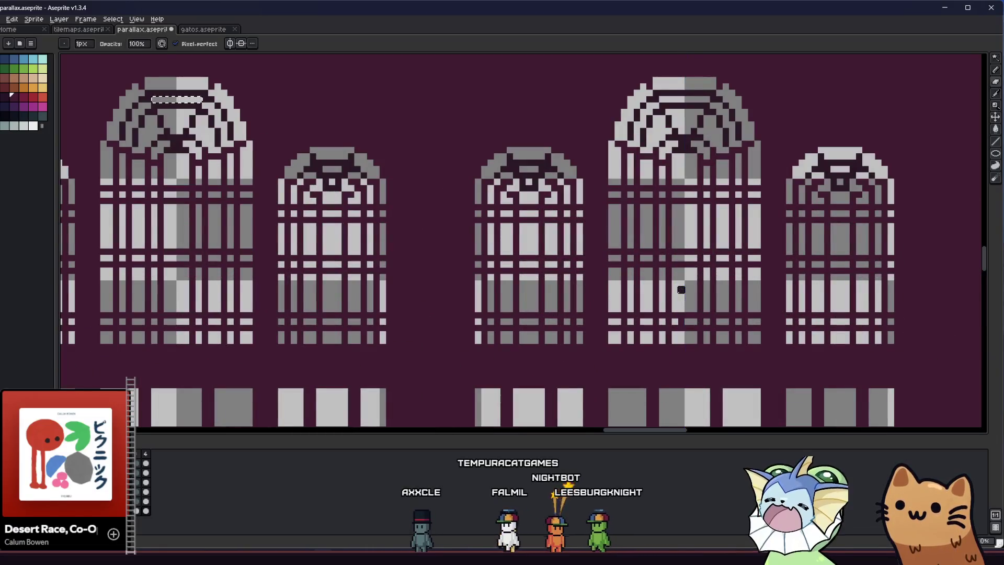
scroll(668, 290, up, 1)
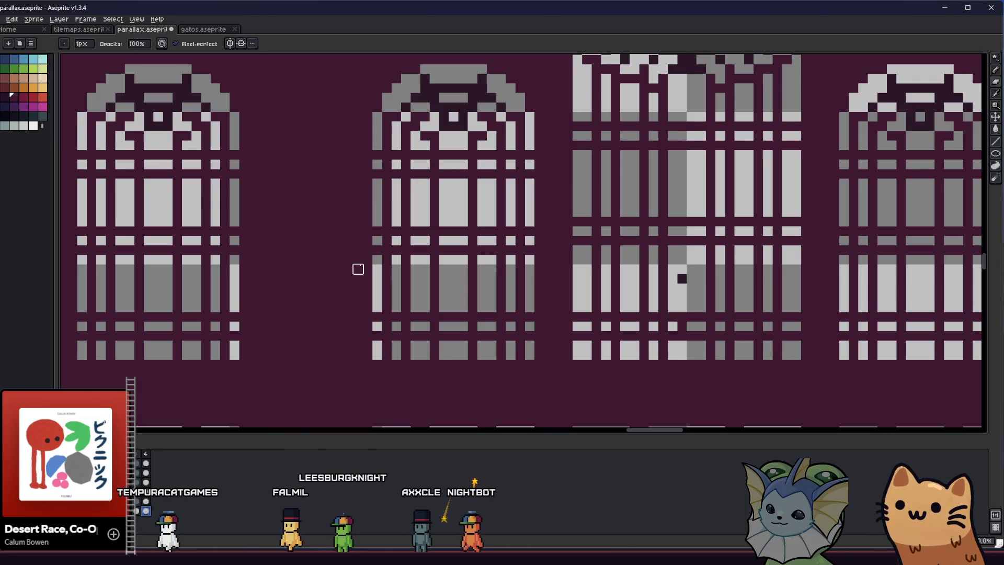
key(Right)
key(Left)
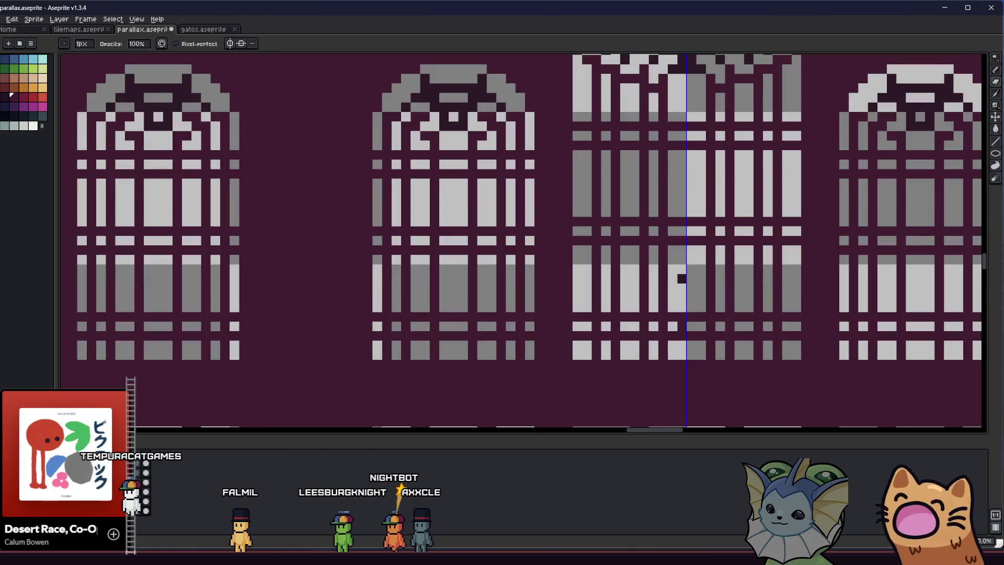
scroll(206, 383, down, 3)
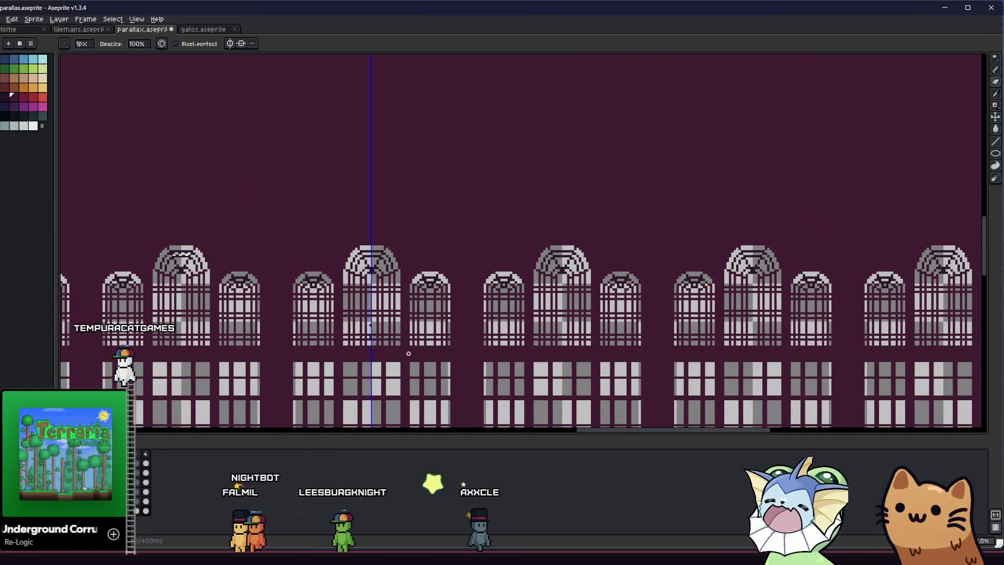
scroll(408, 353, down, 1)
scroll(336, 341, down, 2)
scroll(336, 341, up, 1)
scroll(408, 333, up, 2)
scroll(486, 325, up, 1)
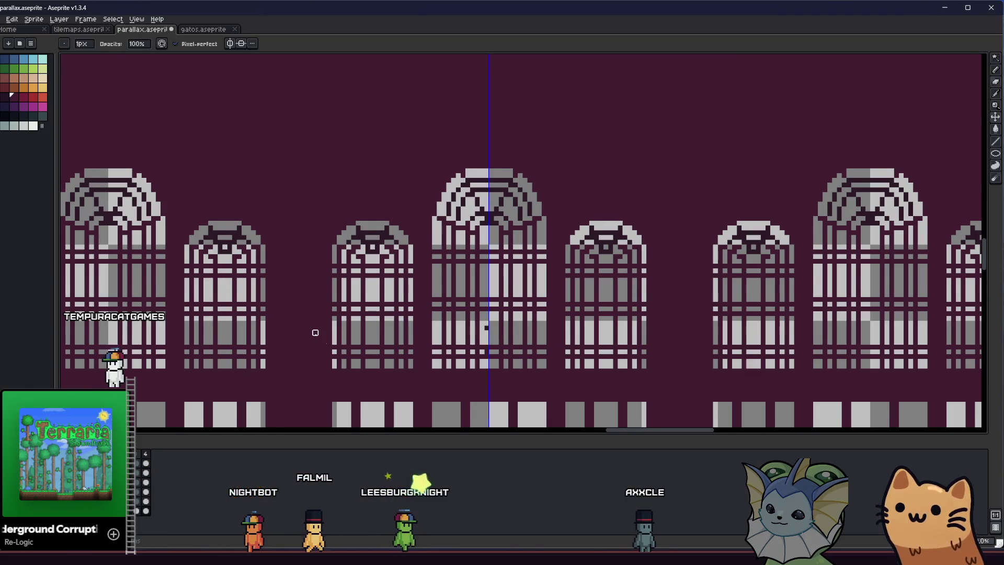
key(m)
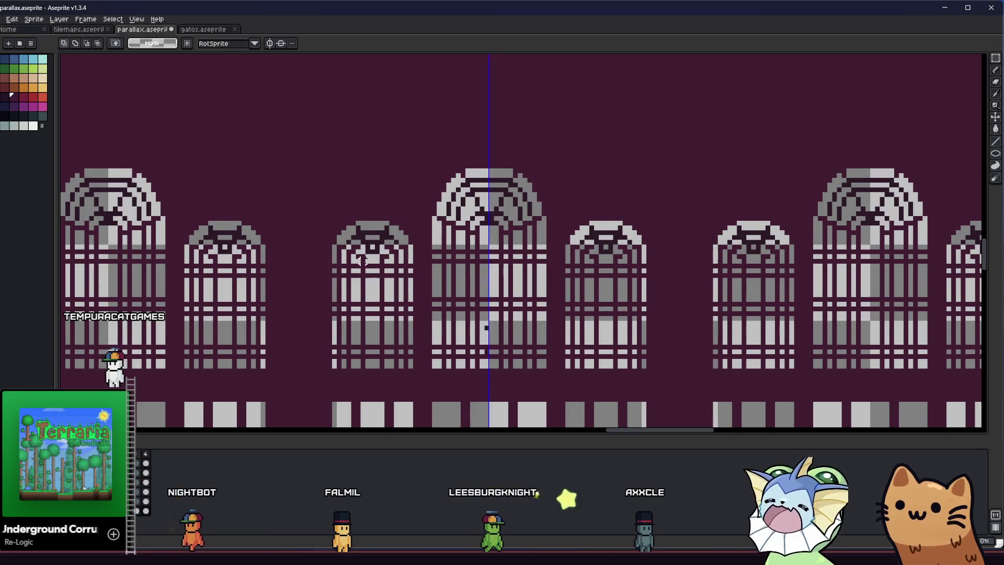
scroll(488, 323, up, 2)
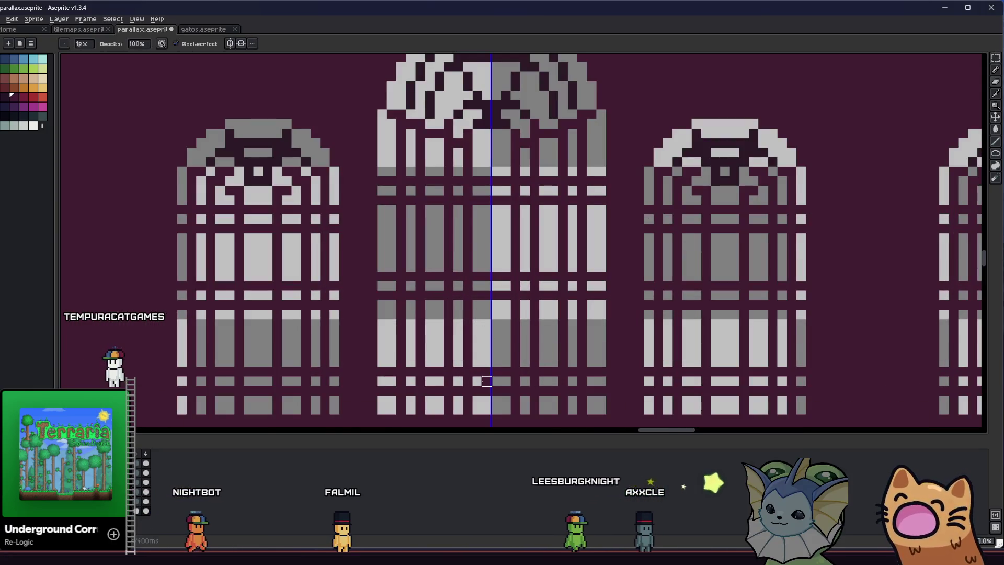
scroll(471, 260, down, 2)
scroll(472, 259, down, 1)
scroll(472, 259, up, 1)
key(g)
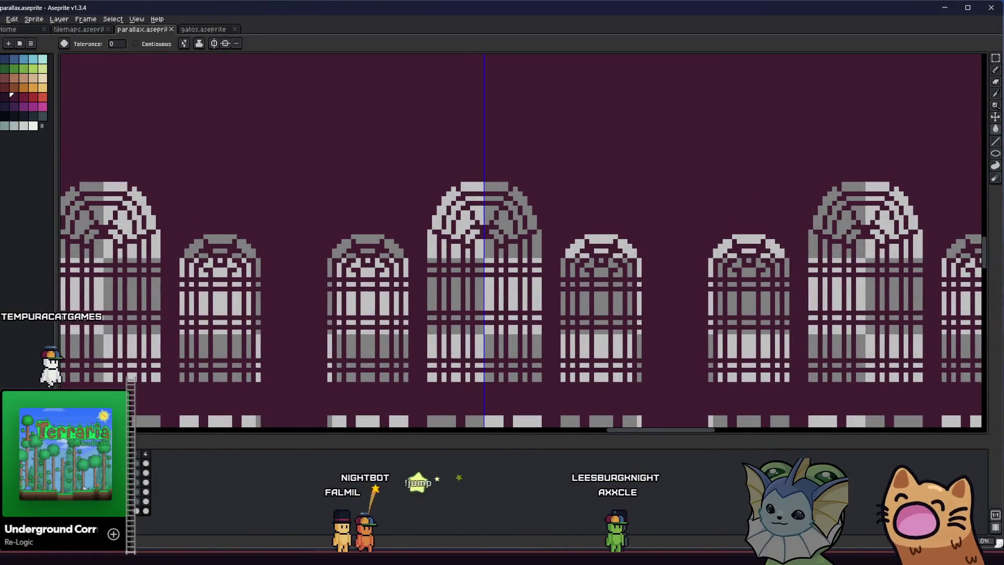
scroll(222, 266, down, 1)
drag(217, 309, 360, 241)
scroll(360, 242, down, 2)
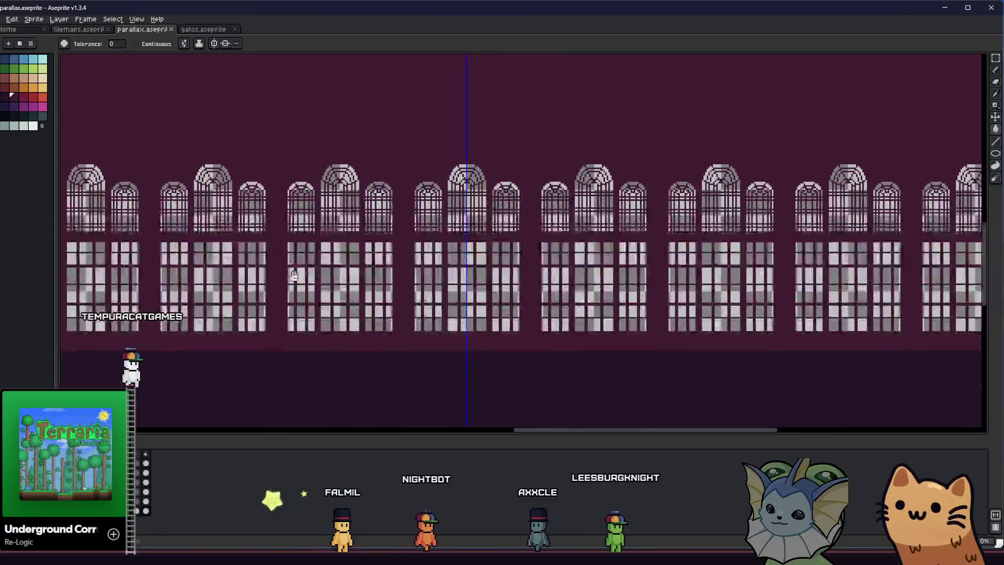
scroll(215, 317, down, 3)
scroll(215, 318, up, 3)
Step: Sample a colour, test a dark purple bucket fill on the background and undo it
key(i)
key(g)
click(143, 82)
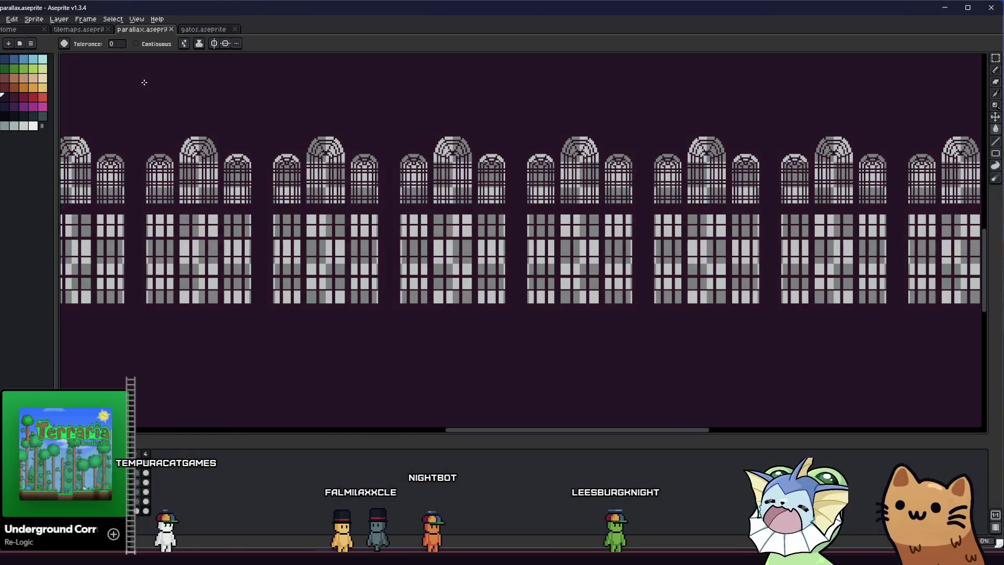
key(ctrl+z)
Step: Set the fill ink to Alpha Compositing with 50% opacity
click(192, 45)
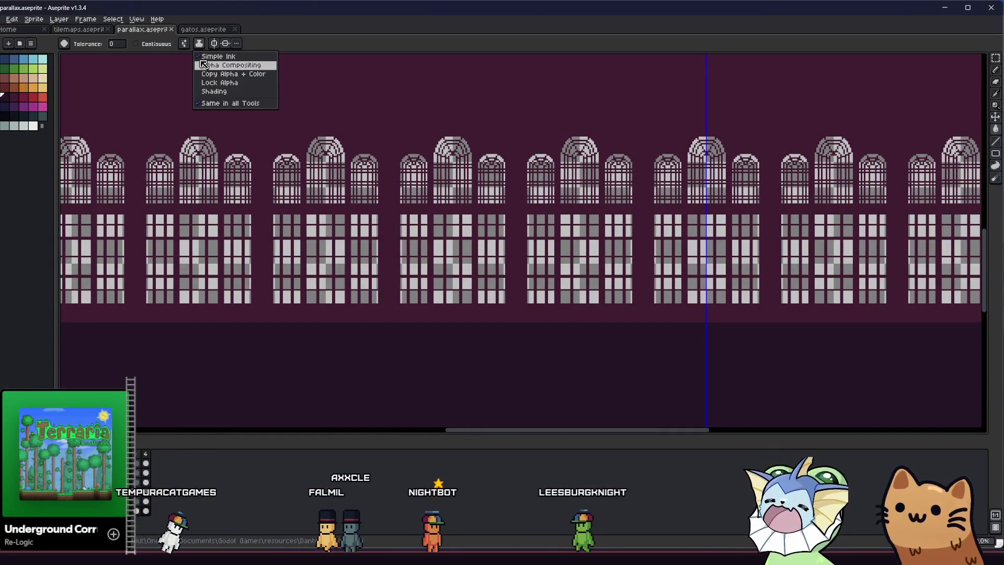
click(205, 65)
click(248, 44)
text(50)
key(Return)
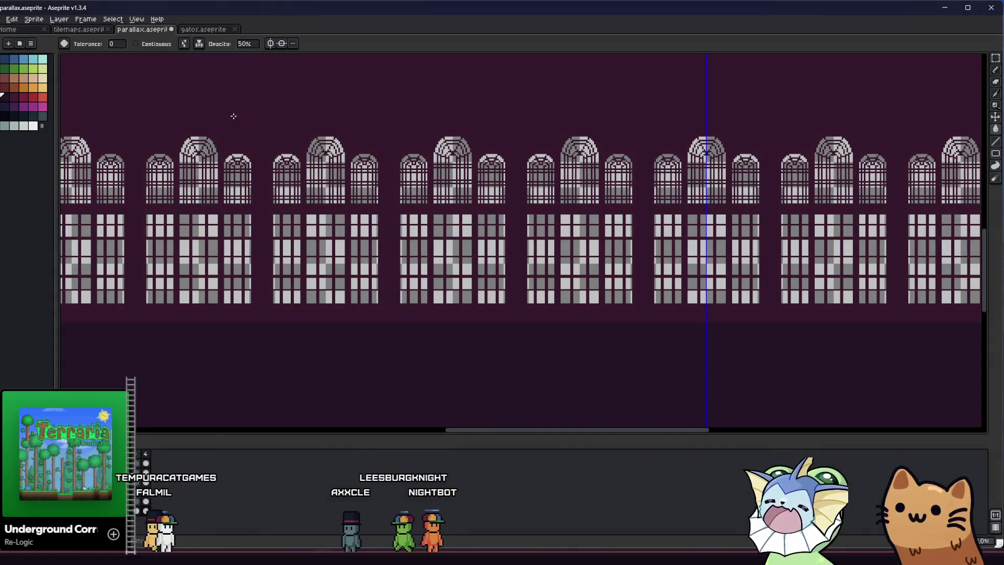
scroll(273, 179, down, 4)
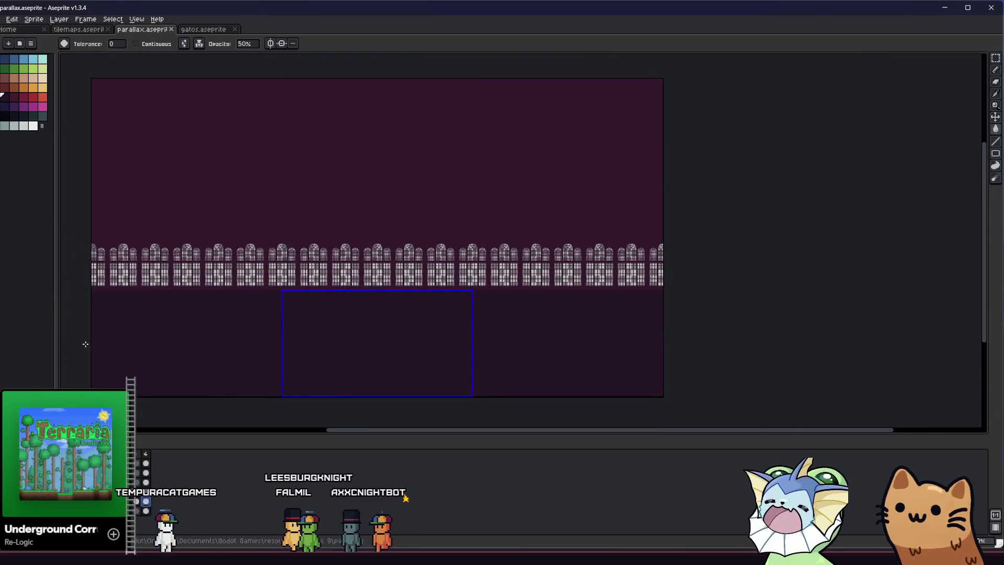
Step: Export the first layer as a hub_parallax_layer PNG with an edited layer number, overwriting the old file
click(2, 18)
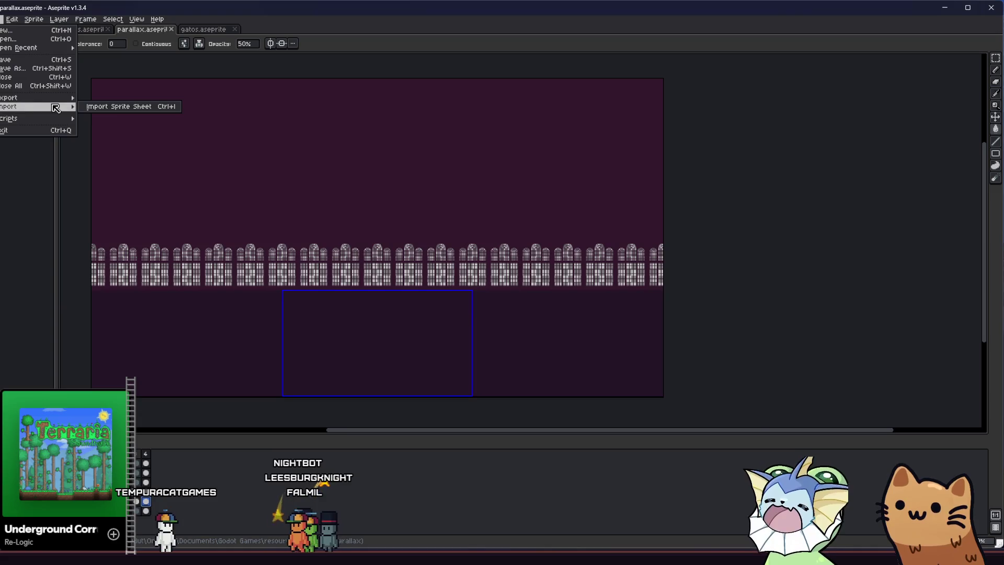
mouse_move(16, 98)
click(98, 96)
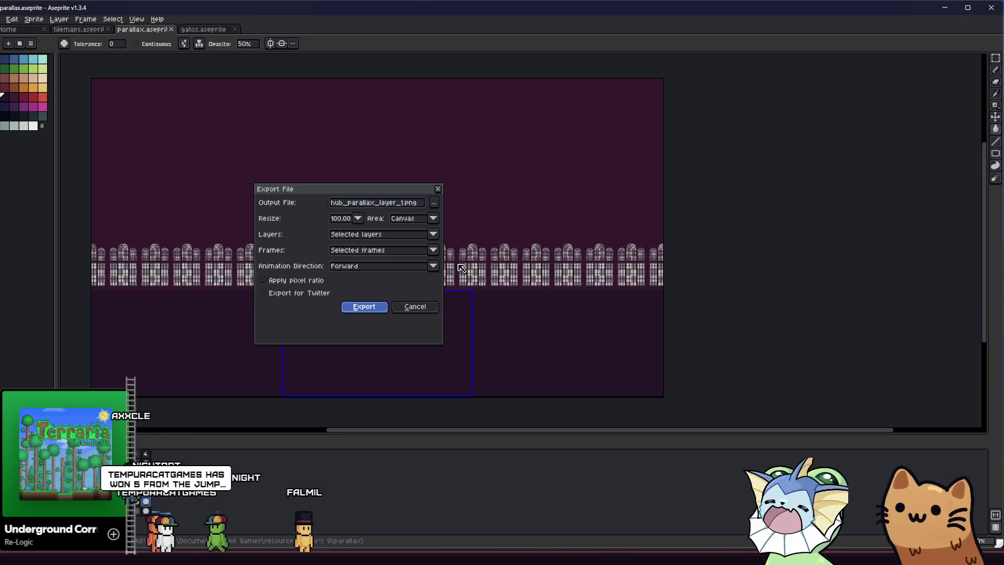
key(Return)
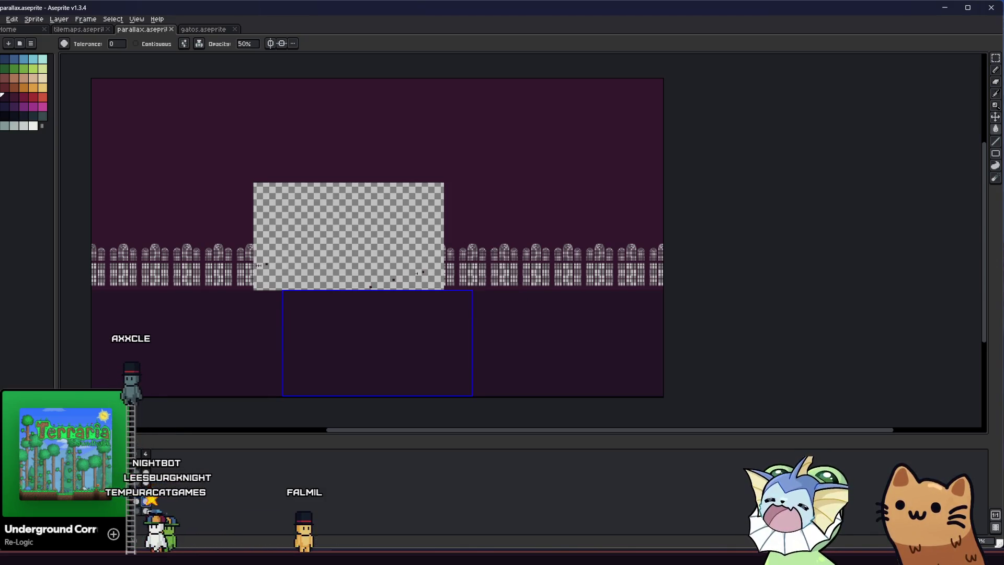
click(2, 18)
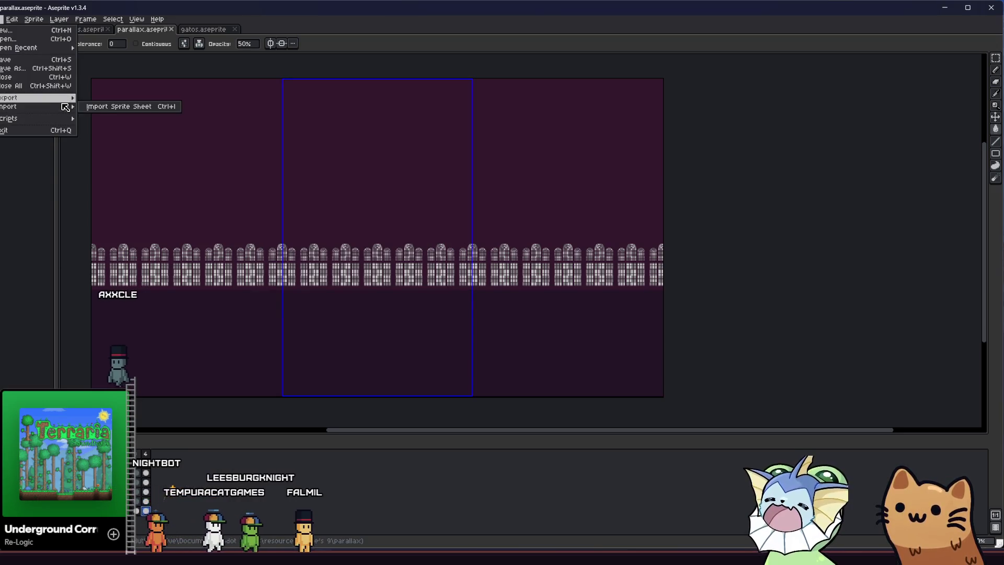
click(98, 100)
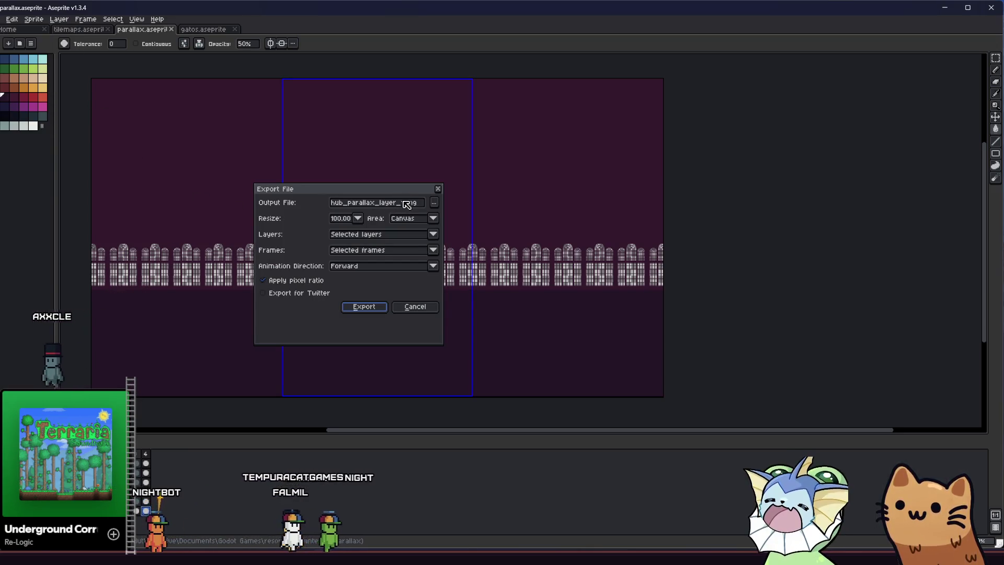
key(BackSpace)
text(0)
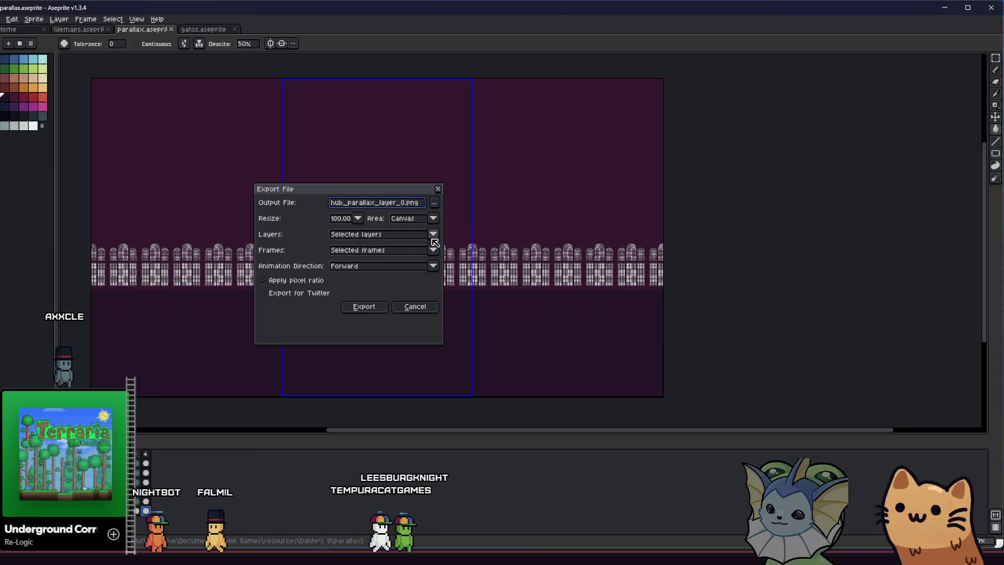
click(359, 307)
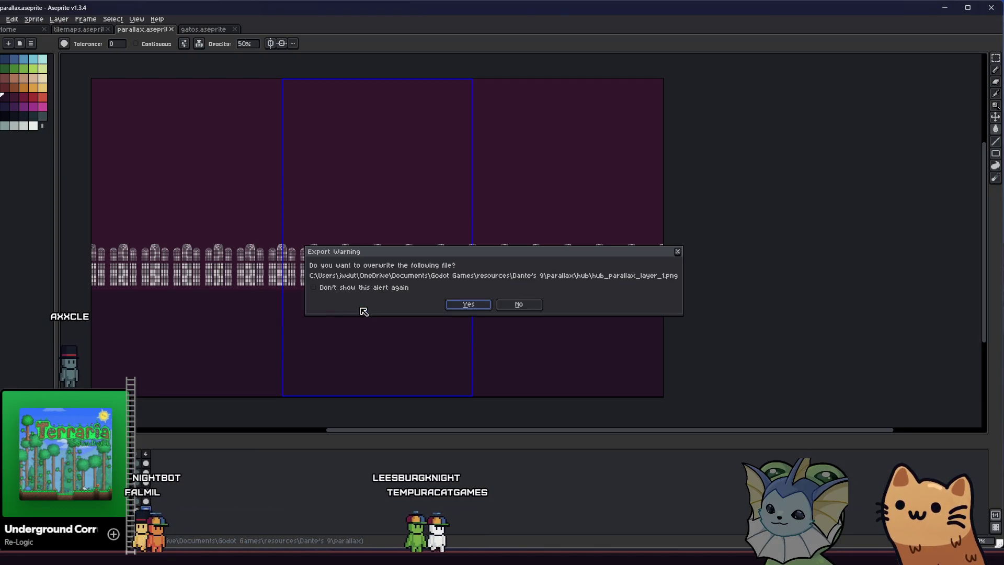
click(461, 306)
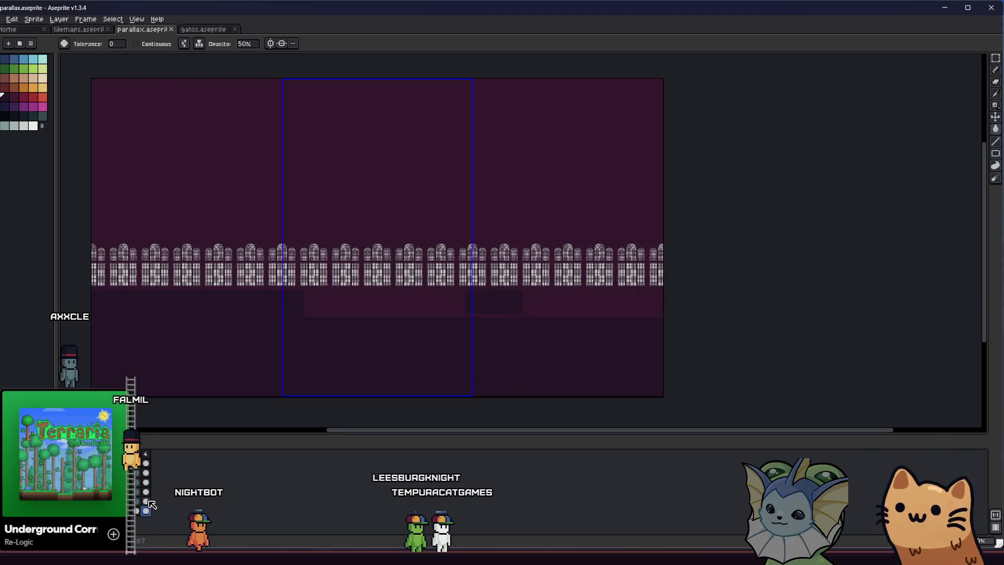
Step: Export the second layer as its hub_parallax_layer PNG, overwriting the existing file
click(3, 18)
mouse_move(16, 97)
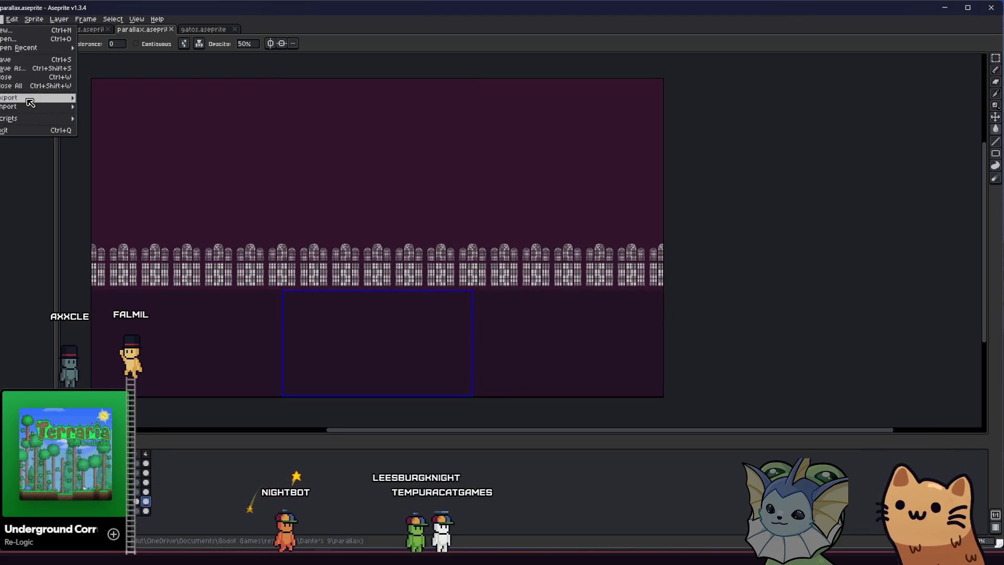
click(102, 99)
click(406, 202)
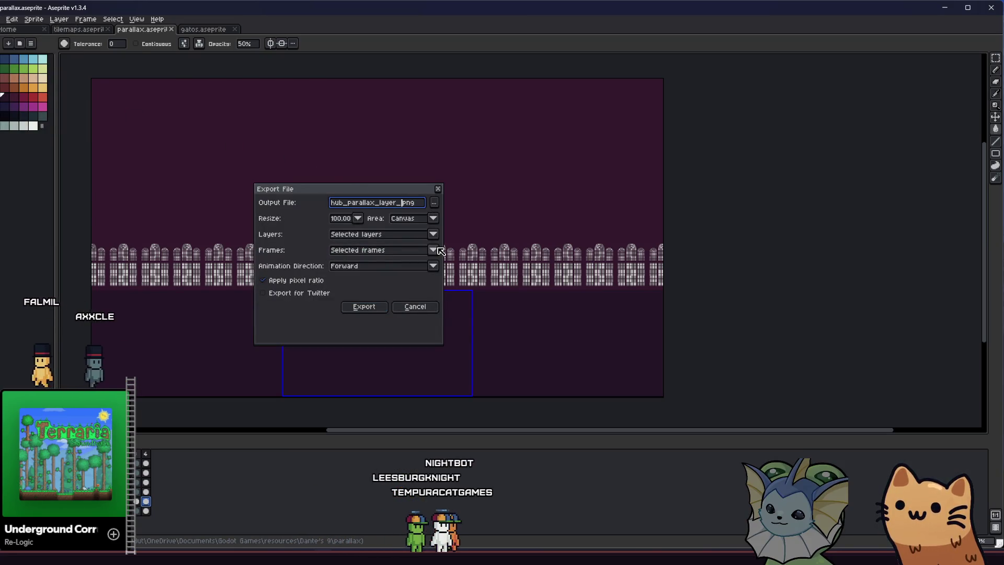
click(366, 307)
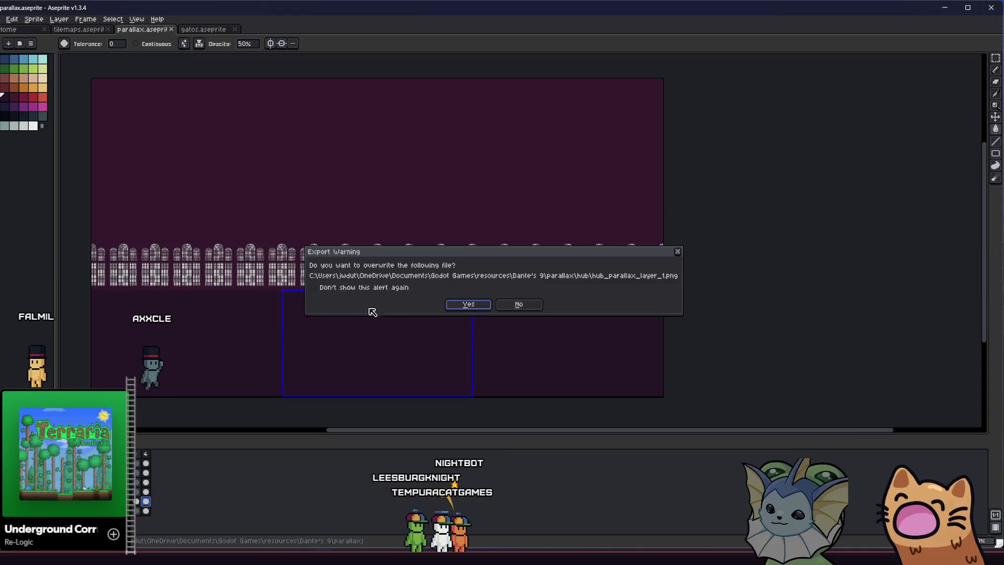
click(448, 309)
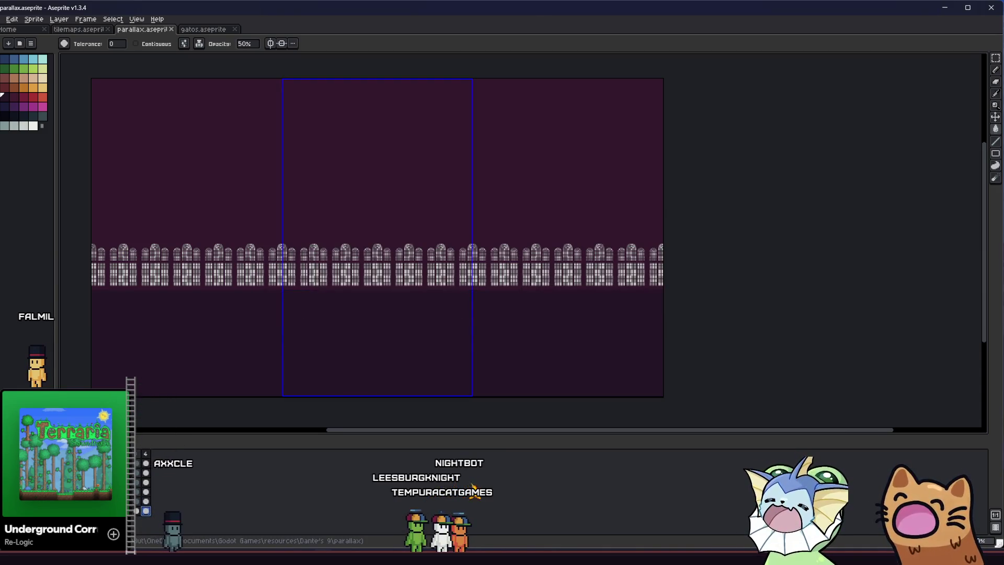
Step: Export the next layer under its edited hub_parallax_layer name, then switch back to Godot
click(1, 18)
click(111, 96)
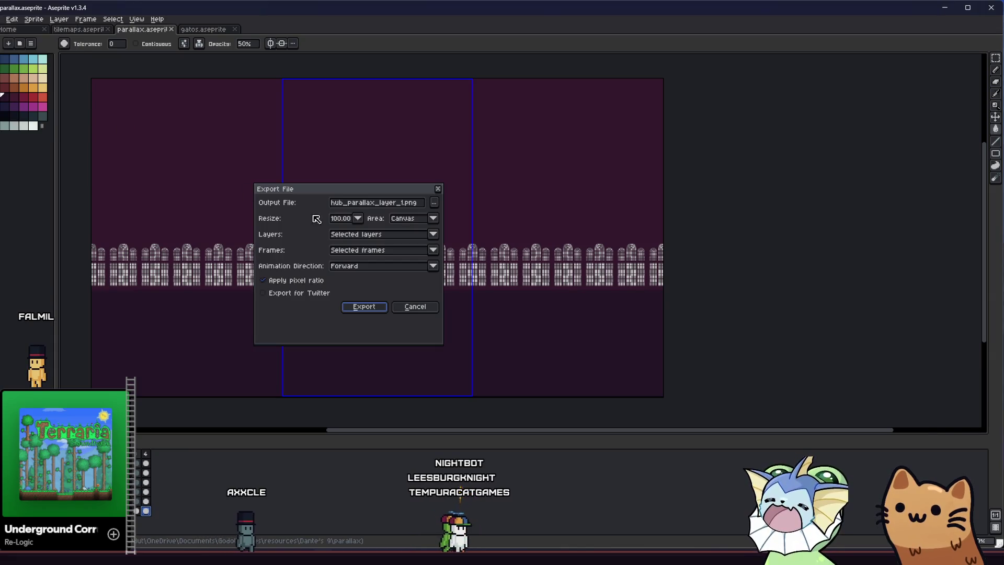
click(424, 202)
key(shift+Tab)
key(shift+Tab)
key(End)
key(Left)
key(Left)
key(Left)
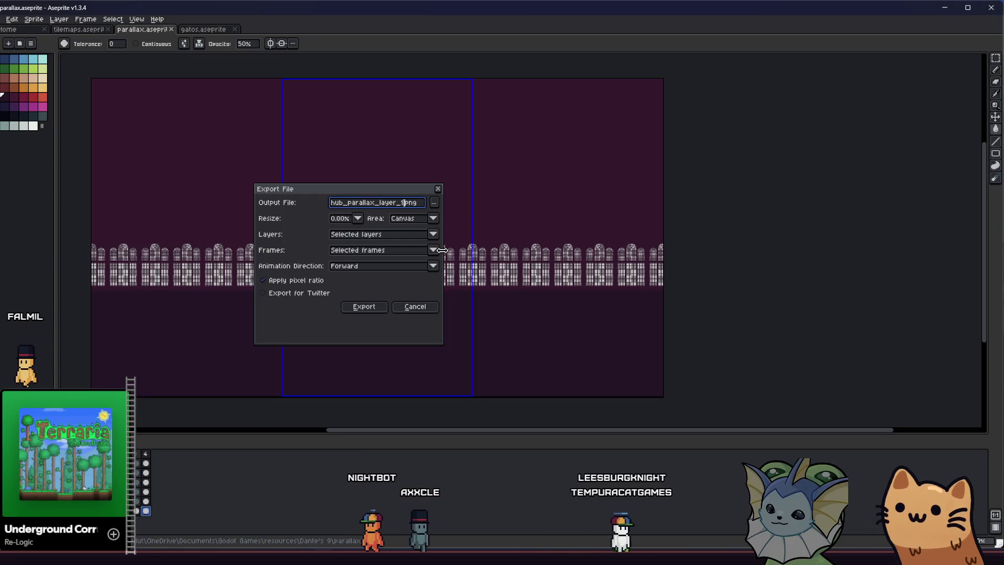
text(0)
key(Return)
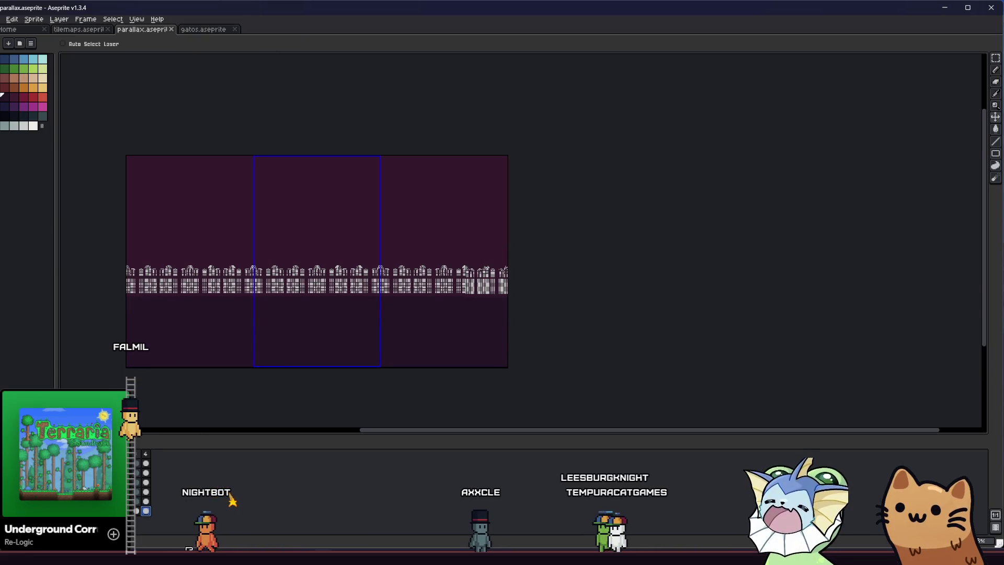
key(alt+Tab)
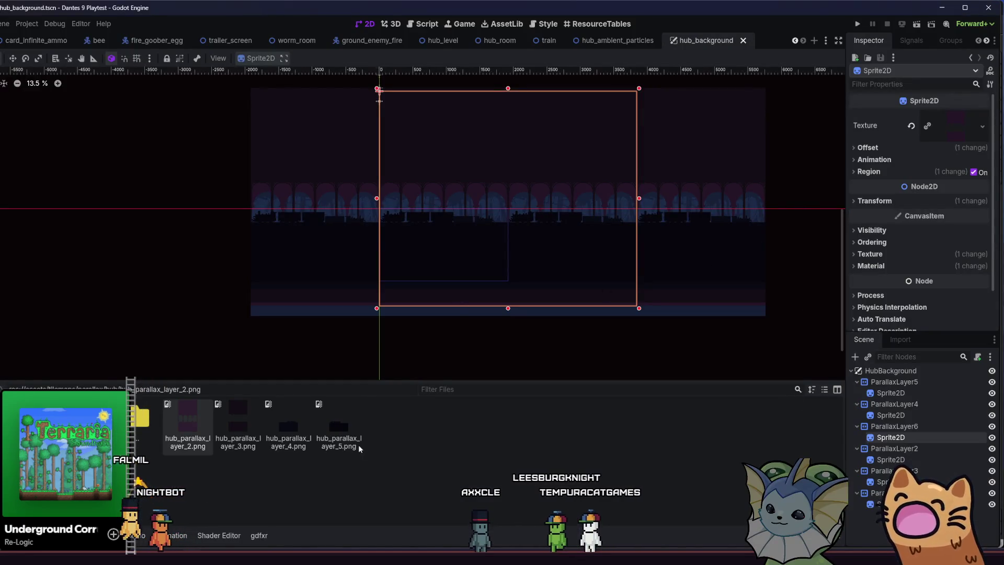
Step: Drag the six exported hub parallax PNGs from File Explorer into the Godot project files
key(alt+Tab)
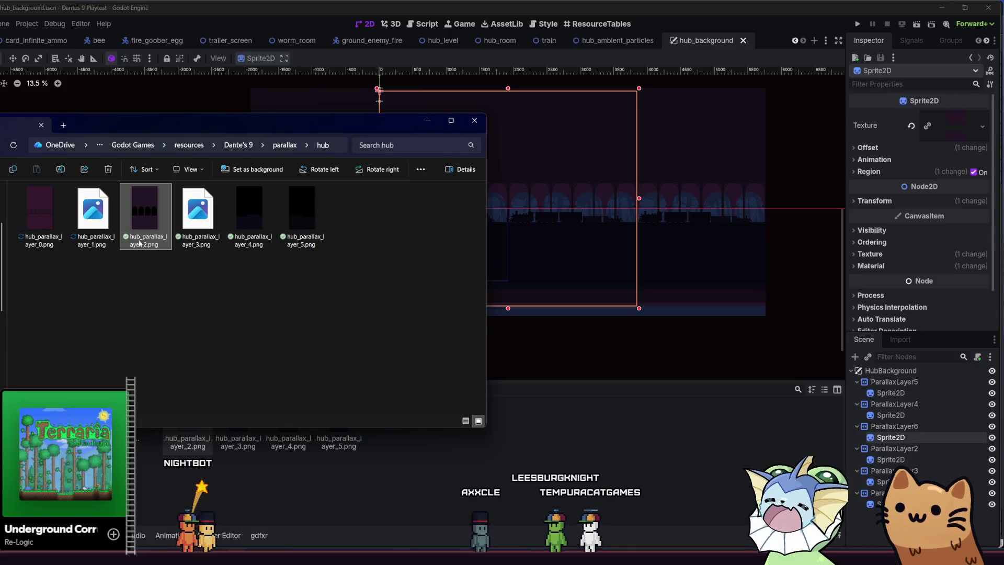
drag(15, 269, 350, 182)
drag(302, 211, 233, 433)
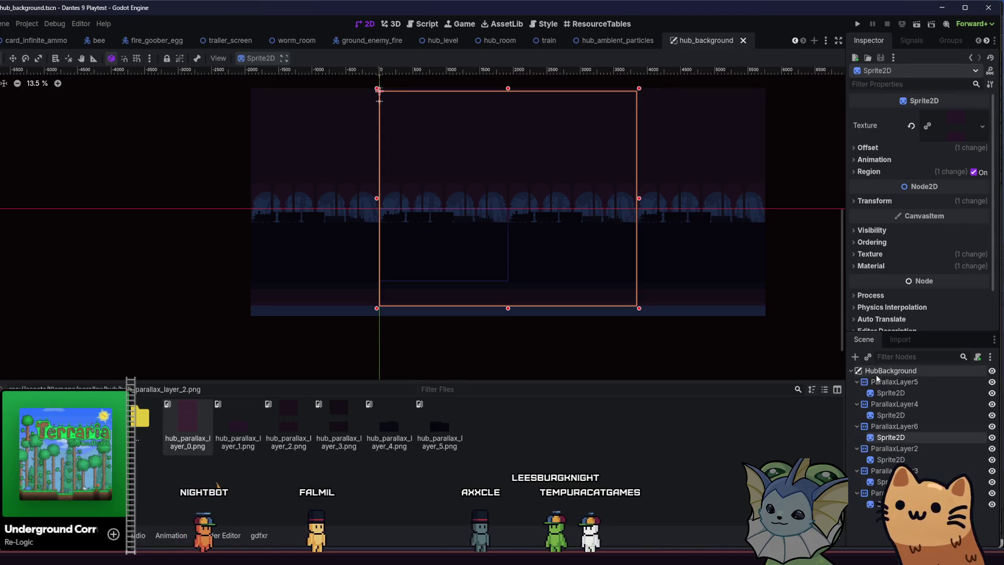
Step: Assign hub_parallax_layer_0 and _1 to the ParallaxLayer5 and ParallaxLayer4 sprites, save the scene and run the game
click(880, 393)
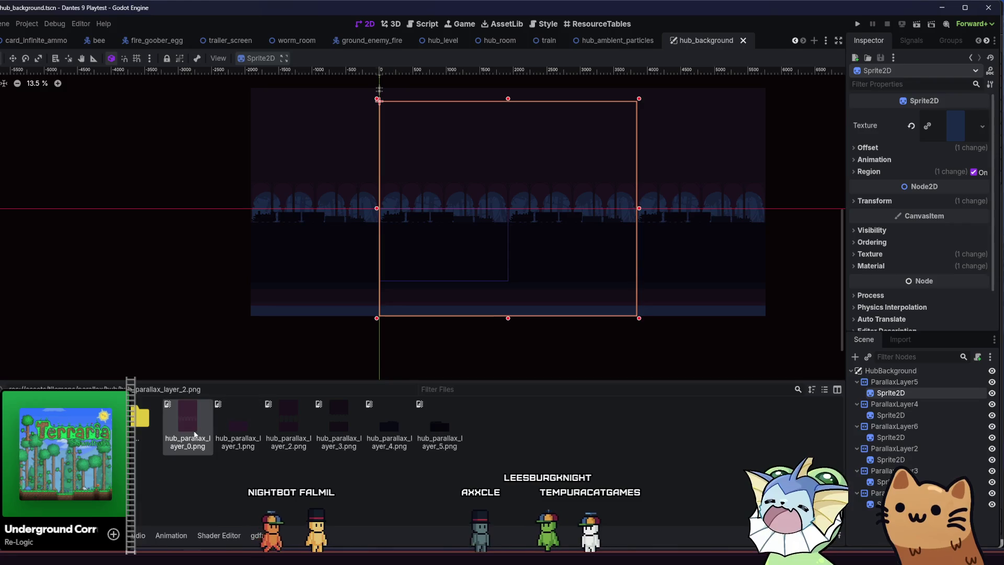
drag(211, 434, 955, 126)
click(893, 418)
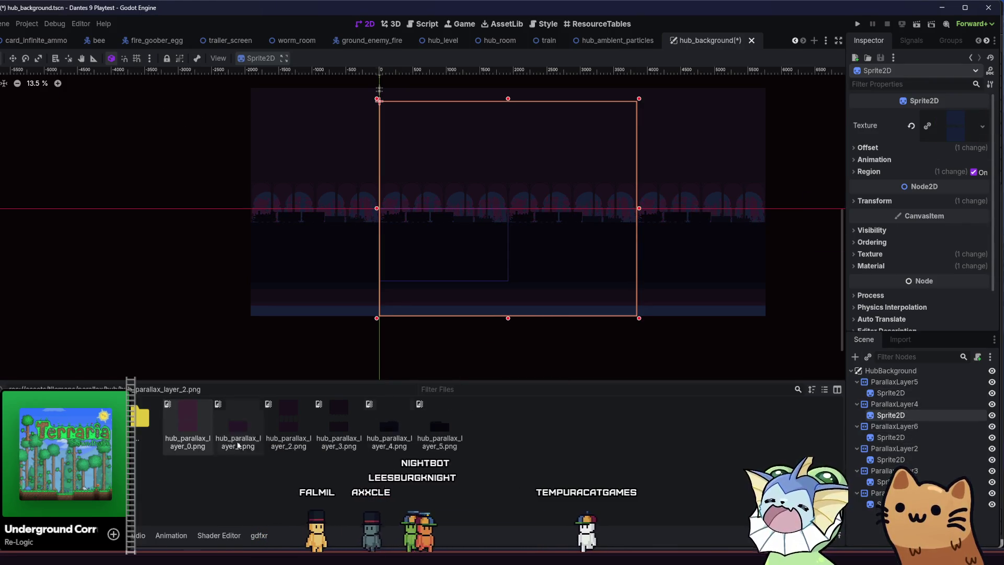
mouse_move(216, 436)
mouse_down()
mouse_move(807, 154)
mouse_move(940, 126)
mouse_up()
key(ctrl+s)
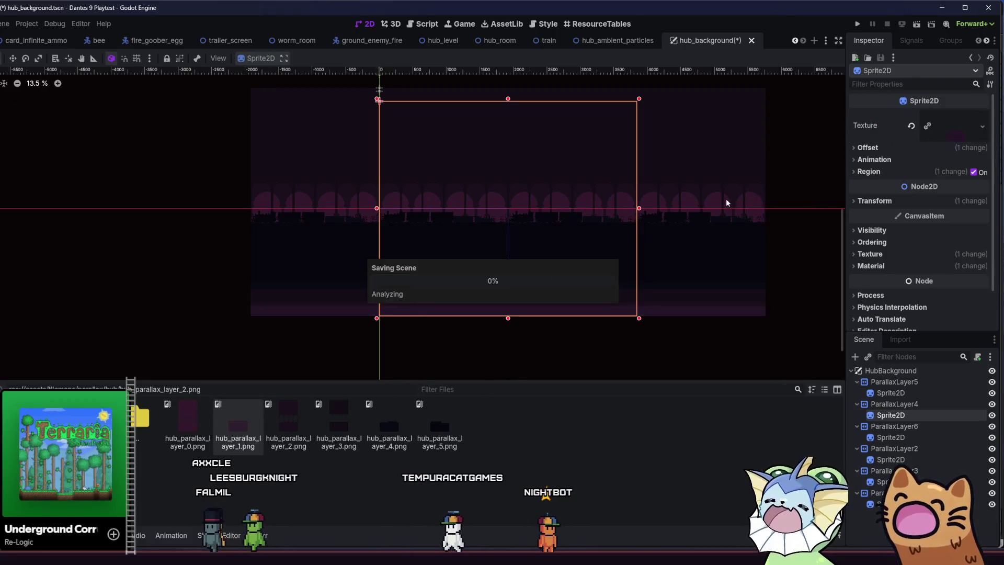
scroll(588, 215, up, 1)
scroll(535, 237, up, 1)
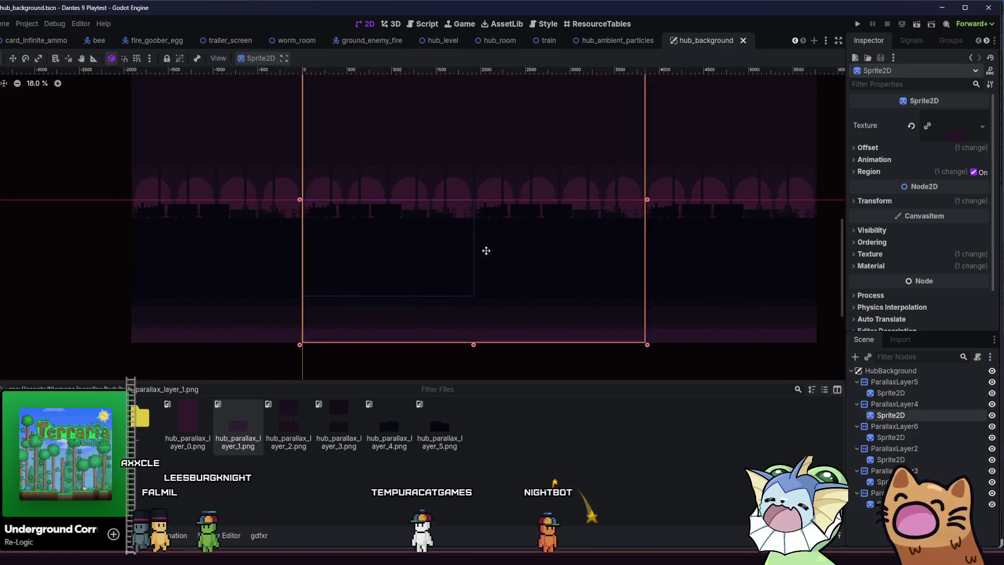
drag(524, 237, 484, 267)
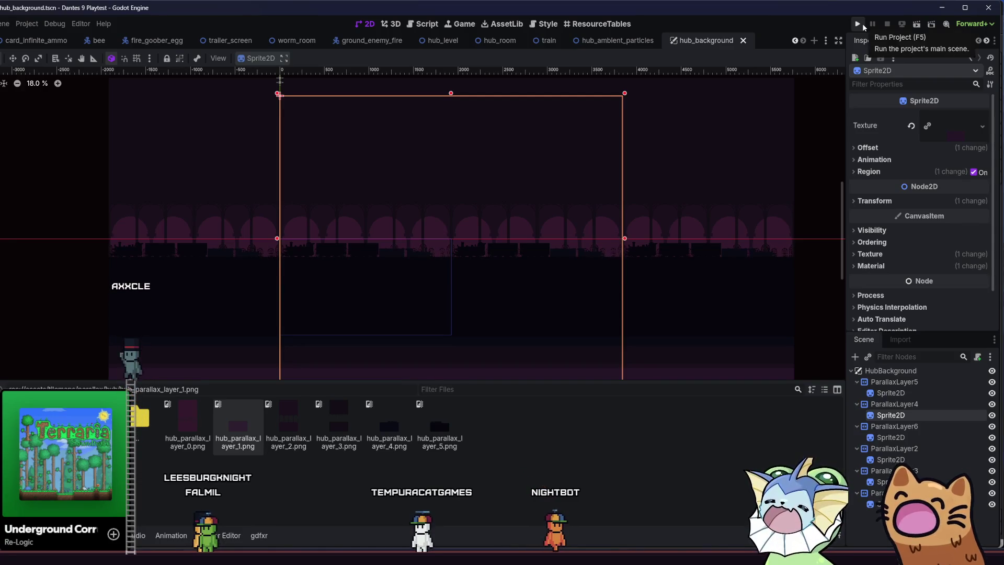
click(859, 24)
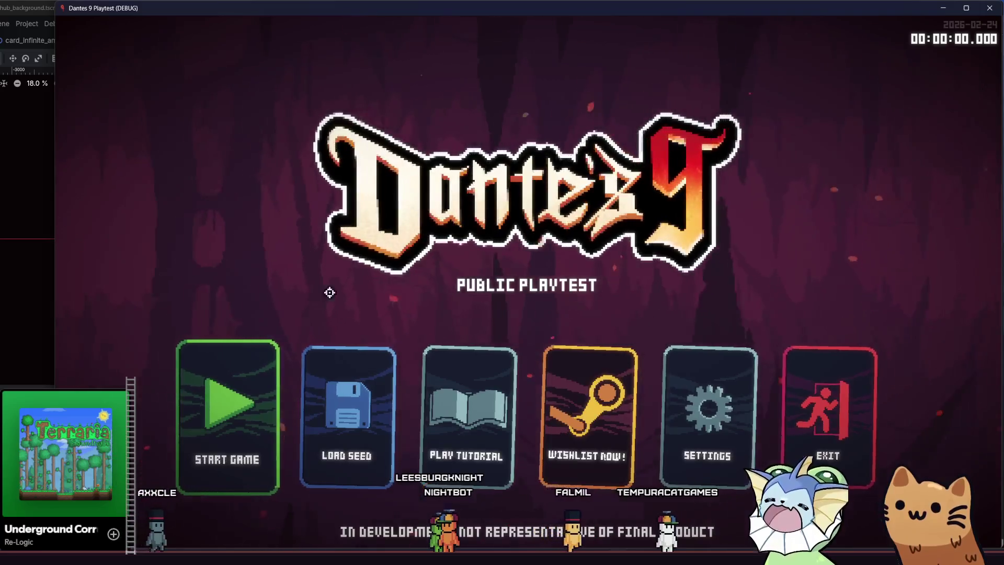
Step: Start a game, walk right up the stairs and back left past the train, then close the game
click(241, 379)
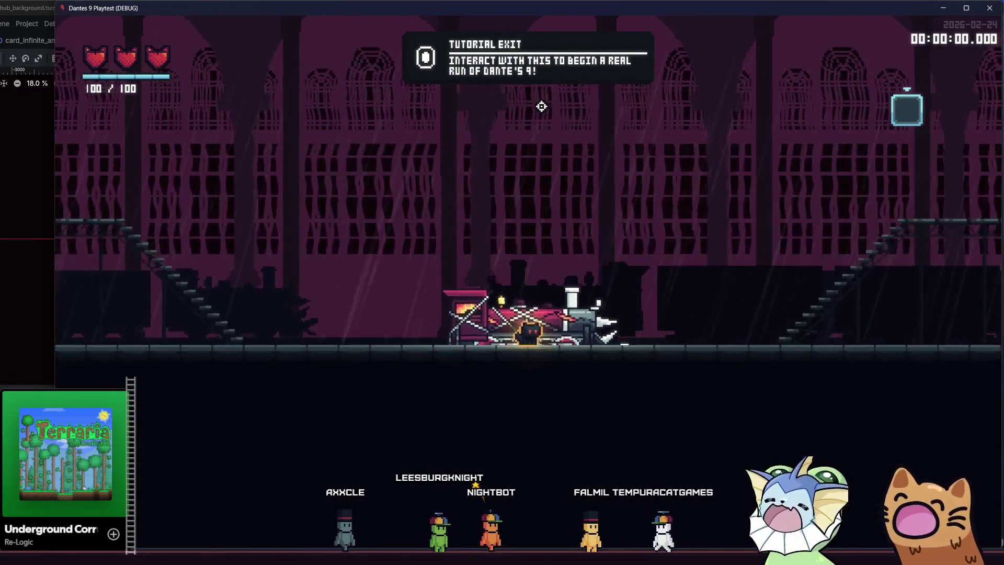
key(d)
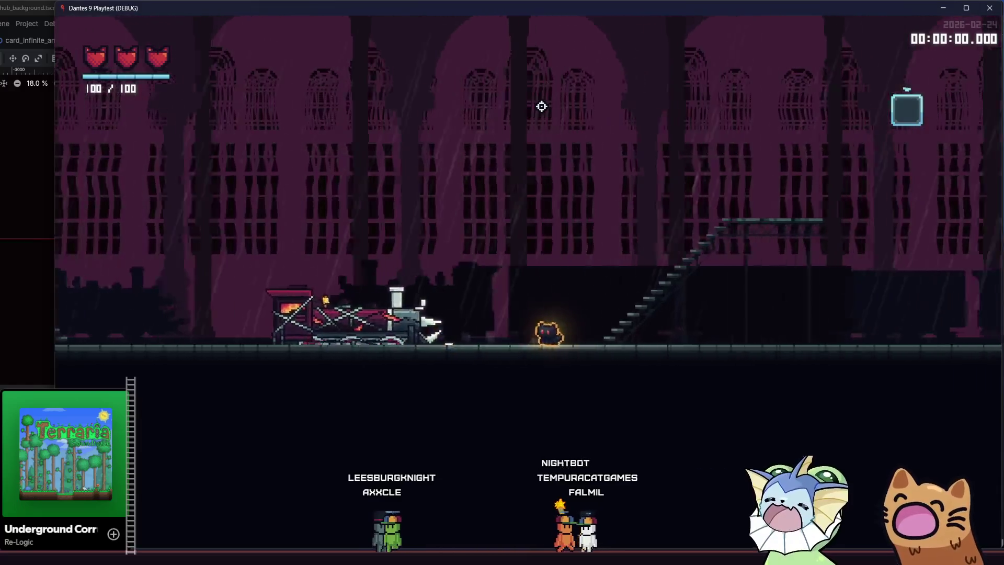
key(d)
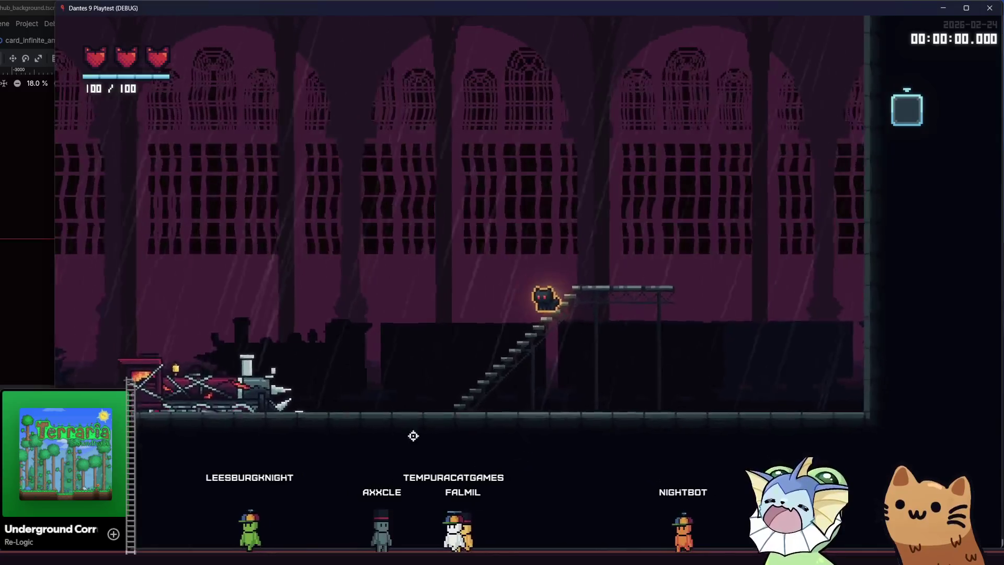
key(a)
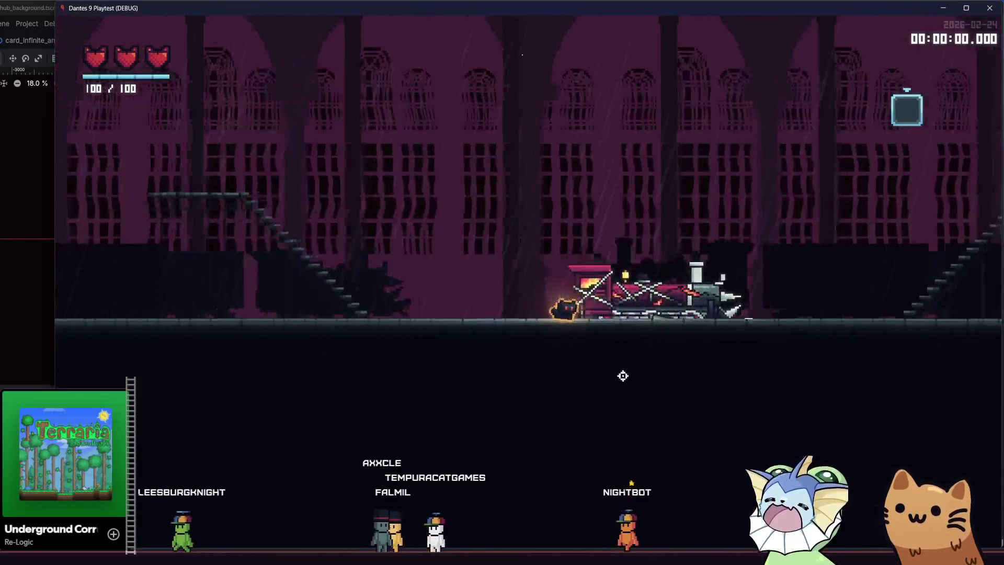
key(a)
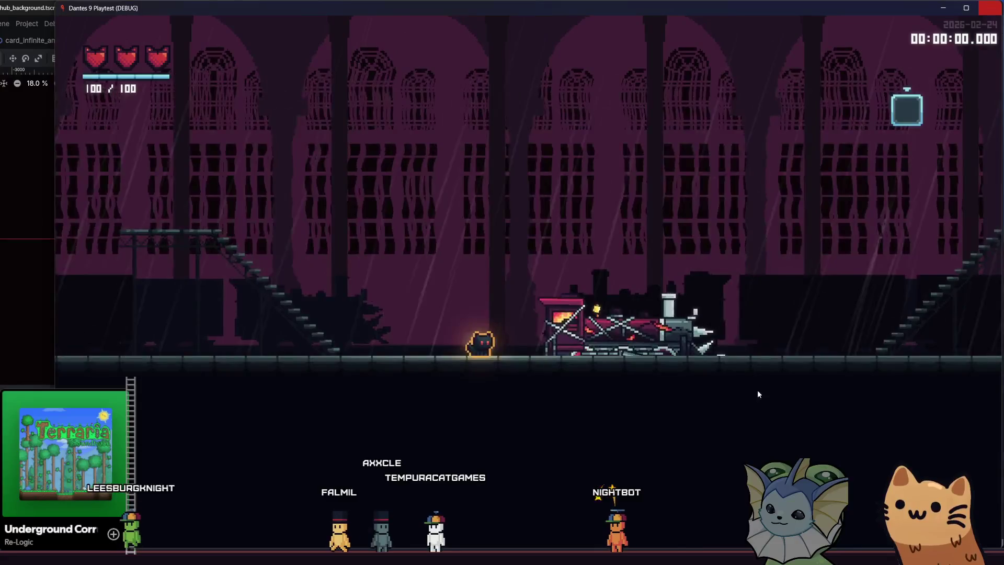
key(alt+F4)
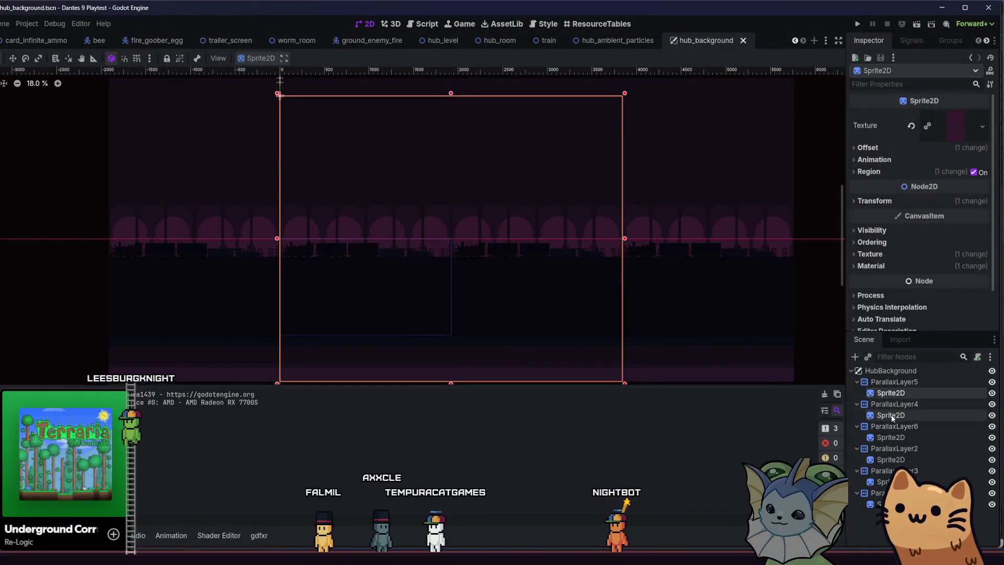
Step: Inspect the ParallaxLayer5 and ParallaxLayer4 sprites' settings and clear the ParallaxLayer5 sprite's texture
click(876, 395)
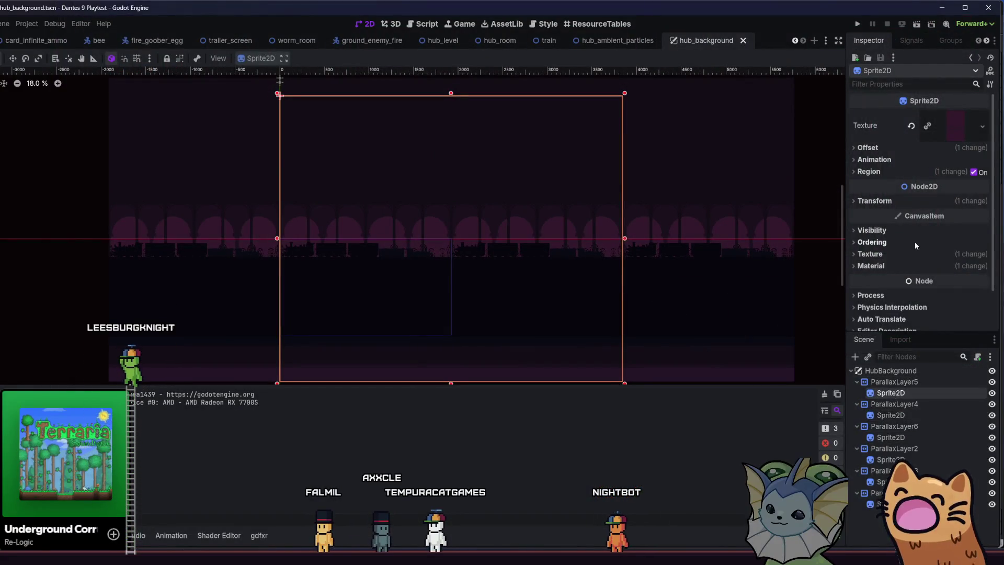
scroll(754, 261, up, 1)
scroll(793, 248, up, 2)
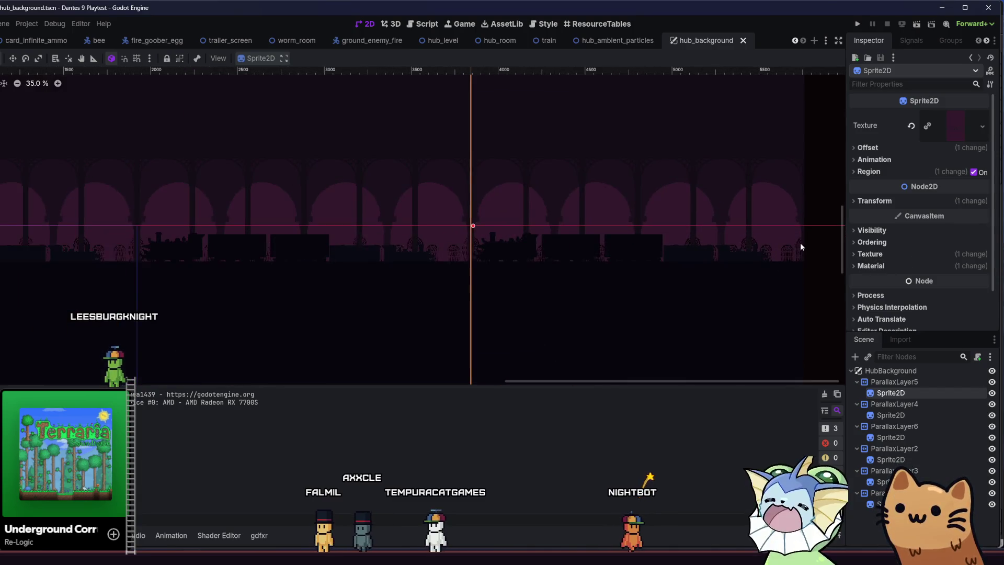
click(894, 265)
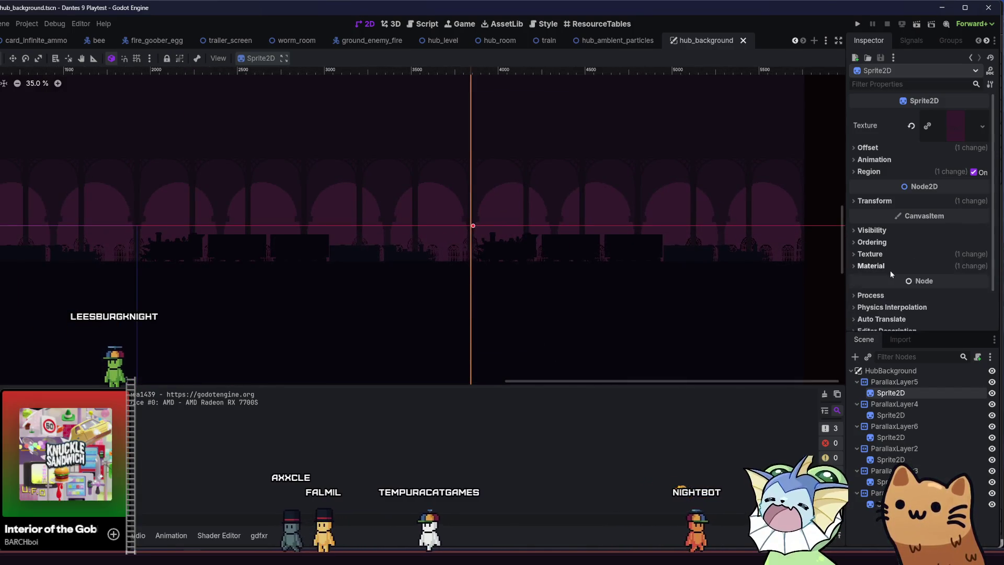
click(912, 268)
click(890, 414)
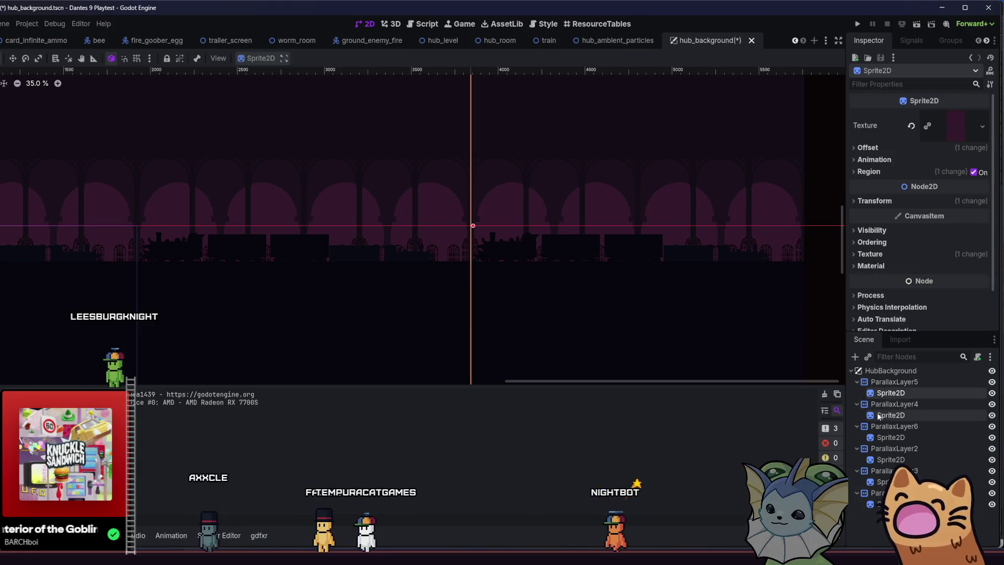
click(879, 266)
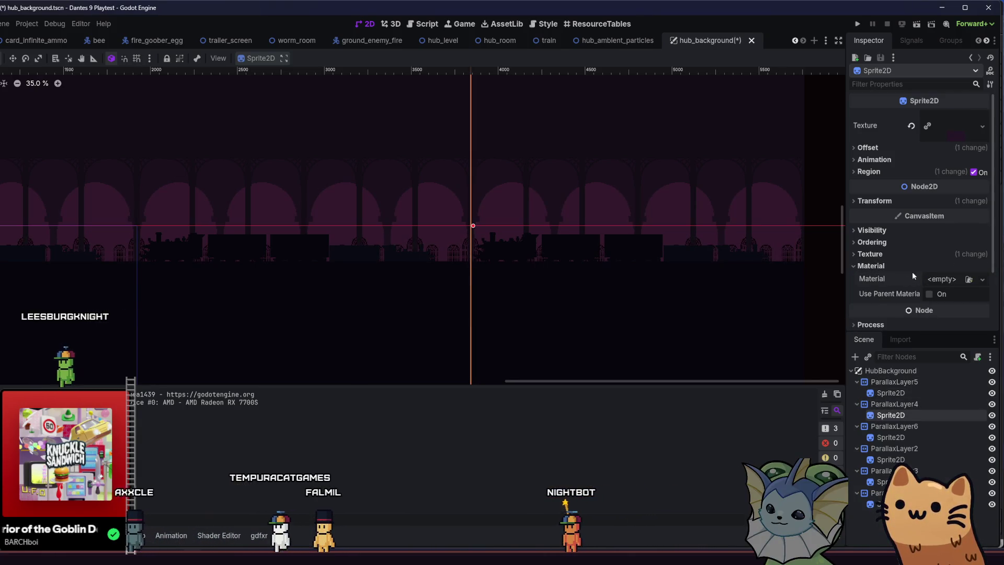
click(912, 267)
click(894, 392)
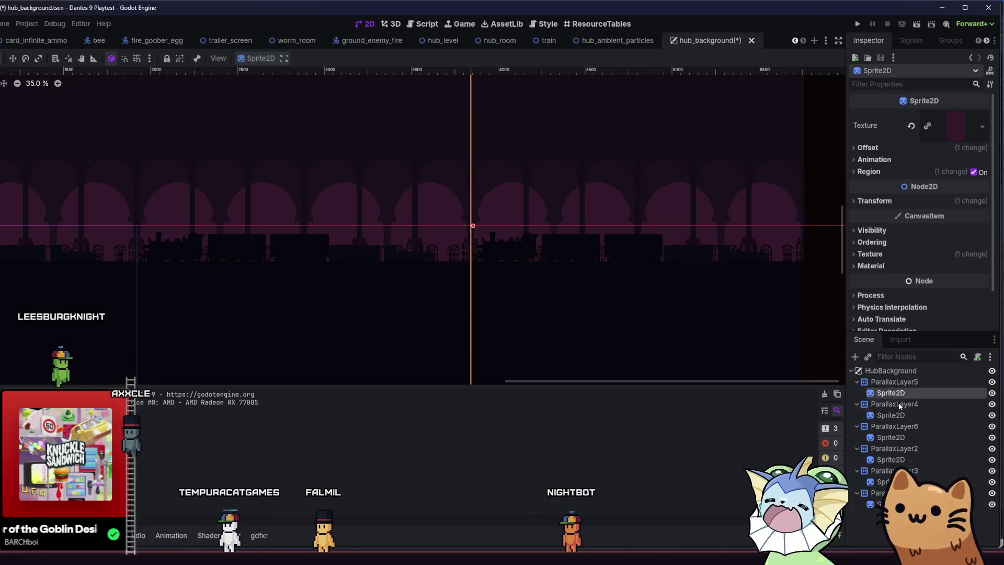
click(911, 126)
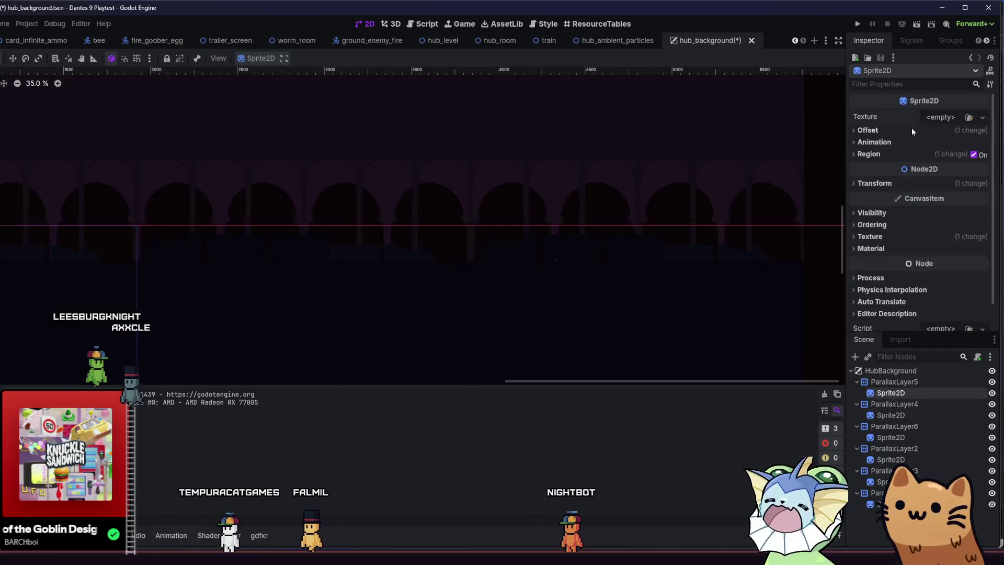
Step: Assign hub_parallax_layer_0.png to the ParallaxLayer4 sprite and save the hub background scene
click(891, 414)
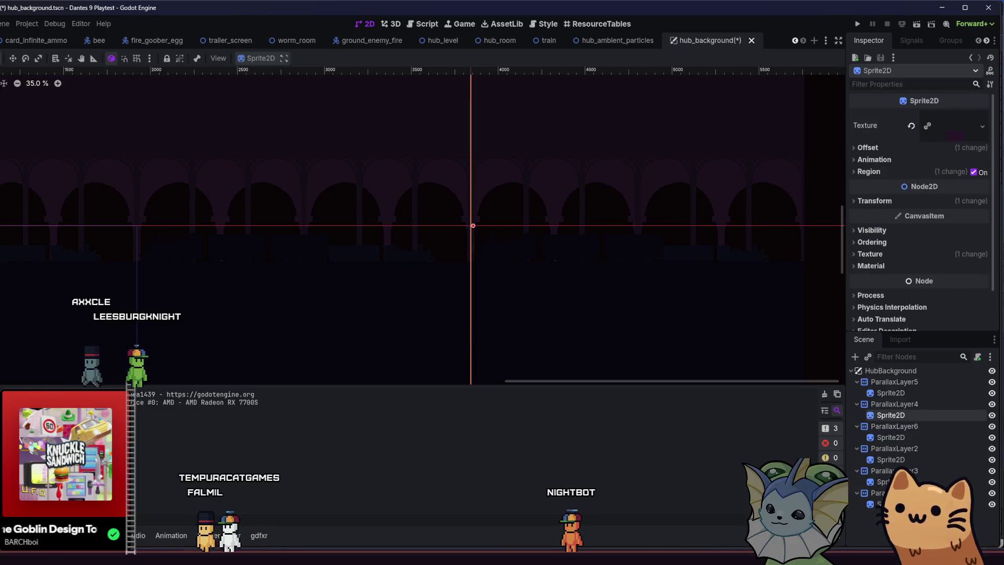
key(alt+f)
mouse_move(186, 424)
mouse_down()
mouse_move(927, 145)
mouse_move(955, 126)
mouse_up()
key(ctrl+s)
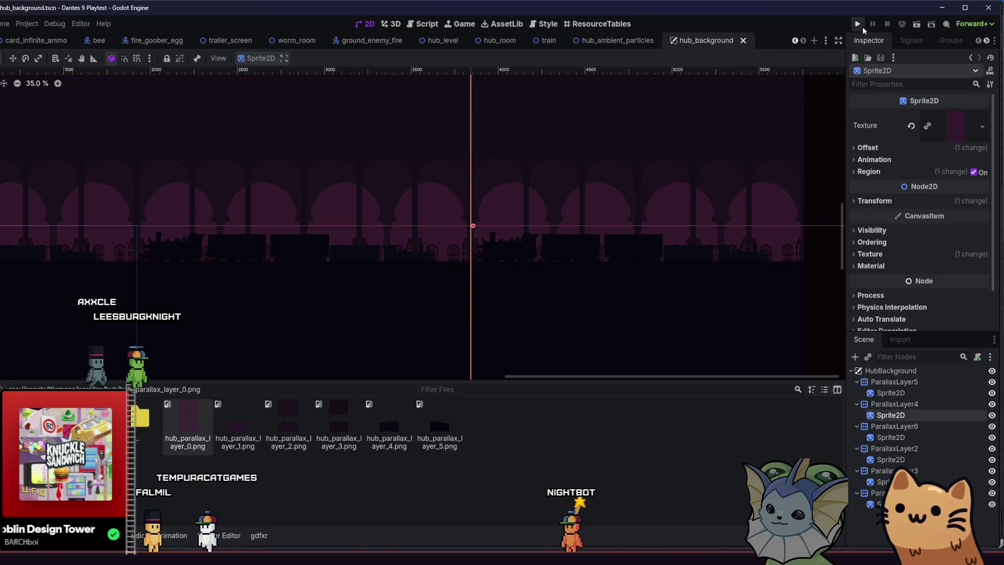
Step: Run the game, start a run, and run and jump between the stairs, platform and train
click(859, 24)
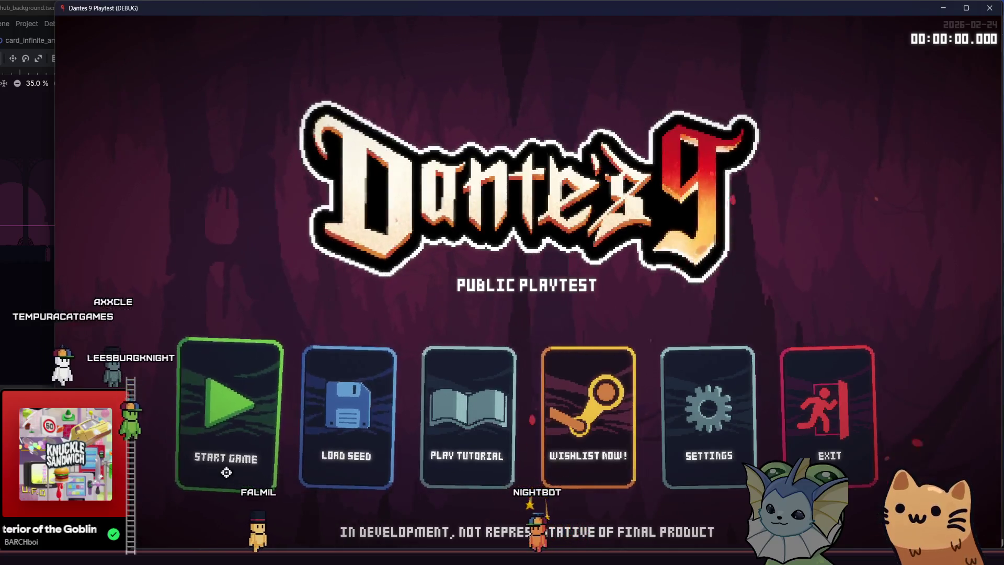
click(225, 469)
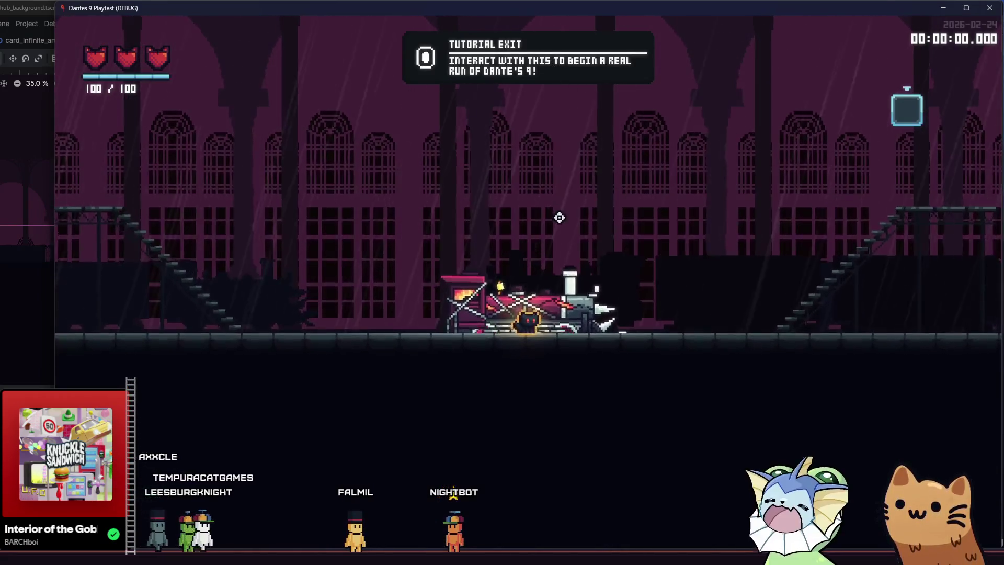
key(a)
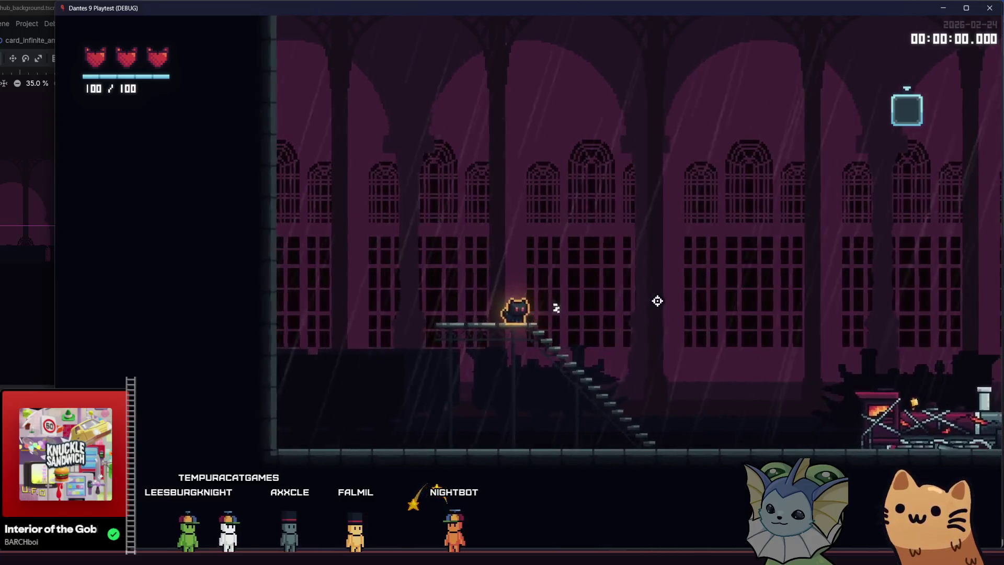
key(d)
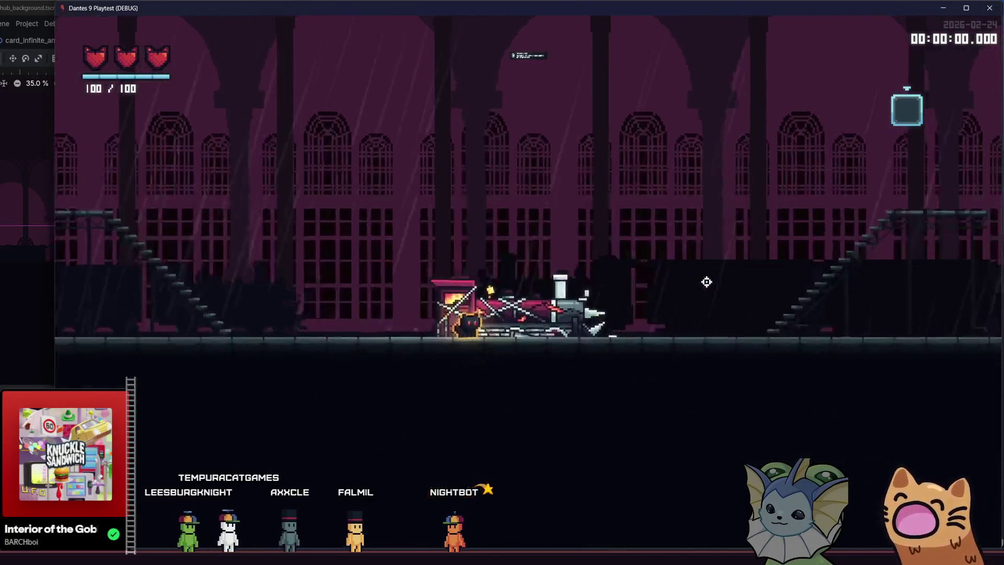
key(d)
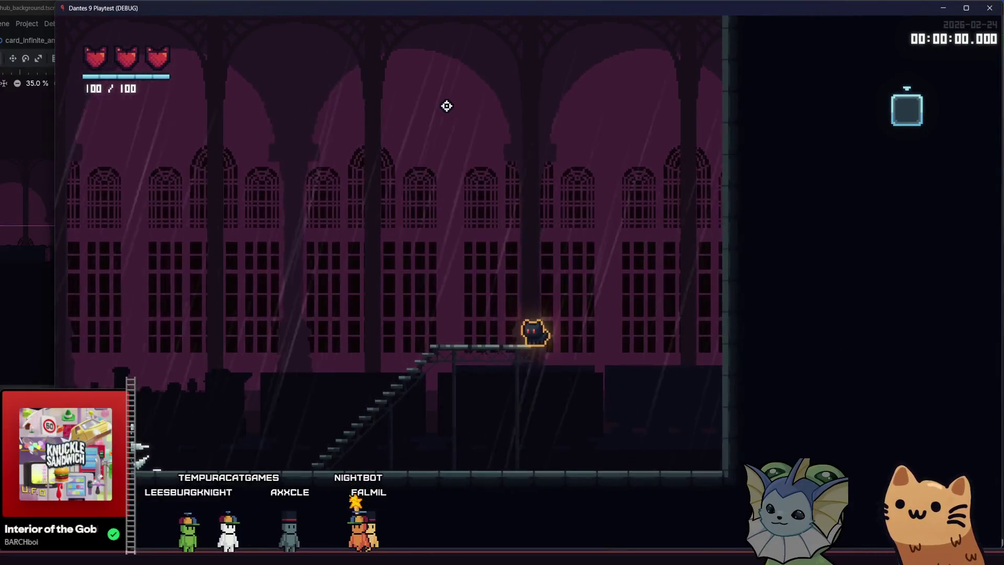
key(space)
key(a)
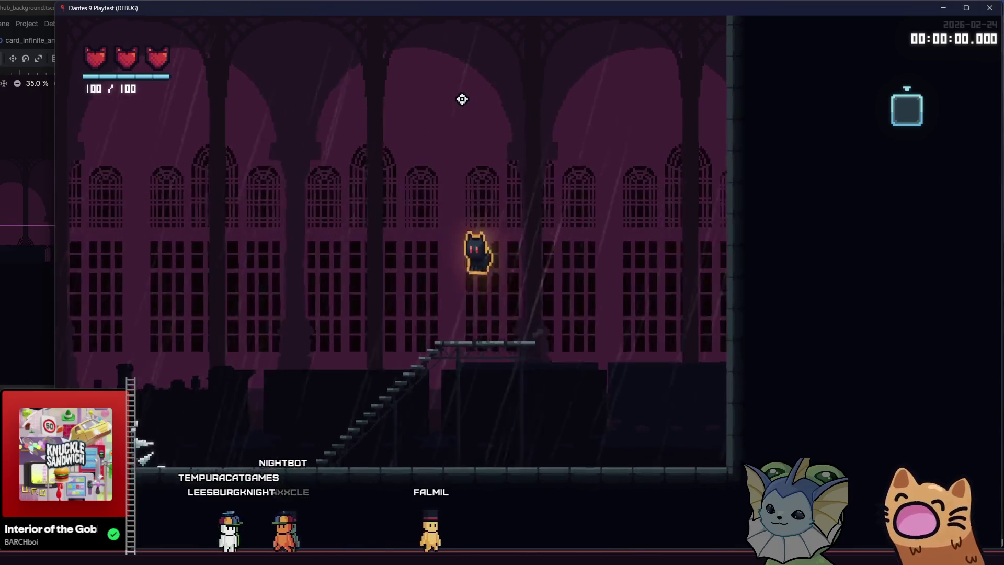
key(a)
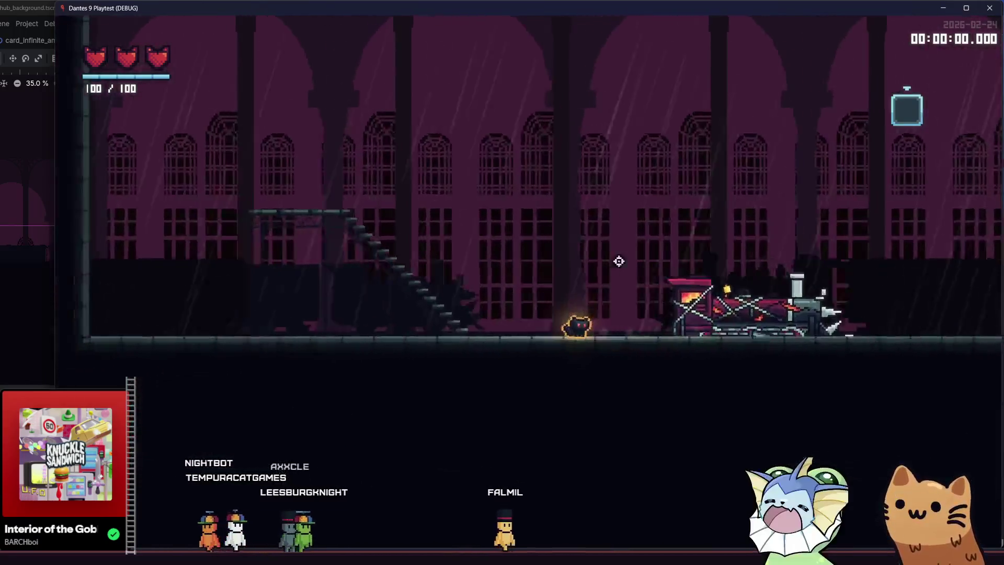
key(space)
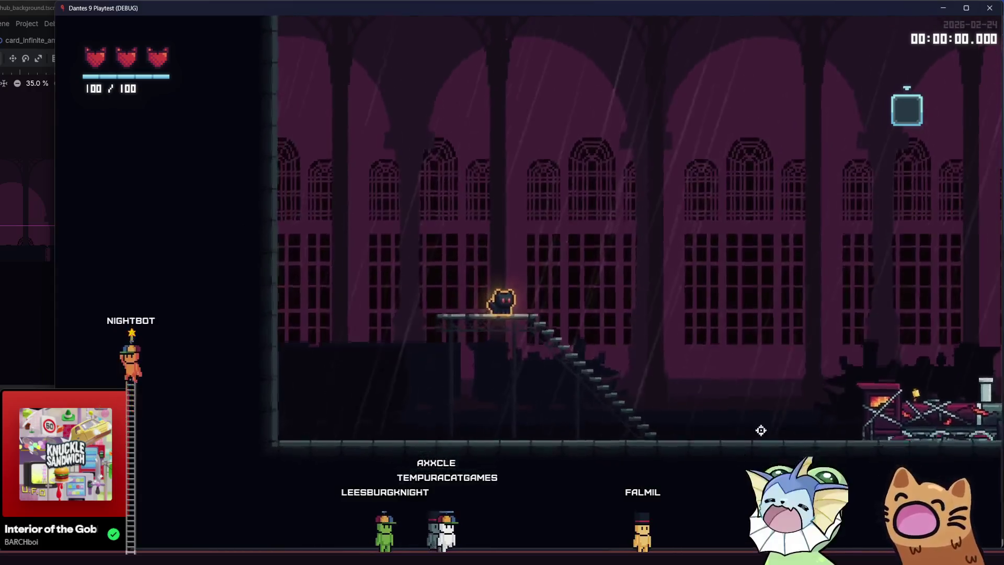
Step: Crouch on the platform, head down past the train and jump around the upper platform to view the backdrop
key(s)
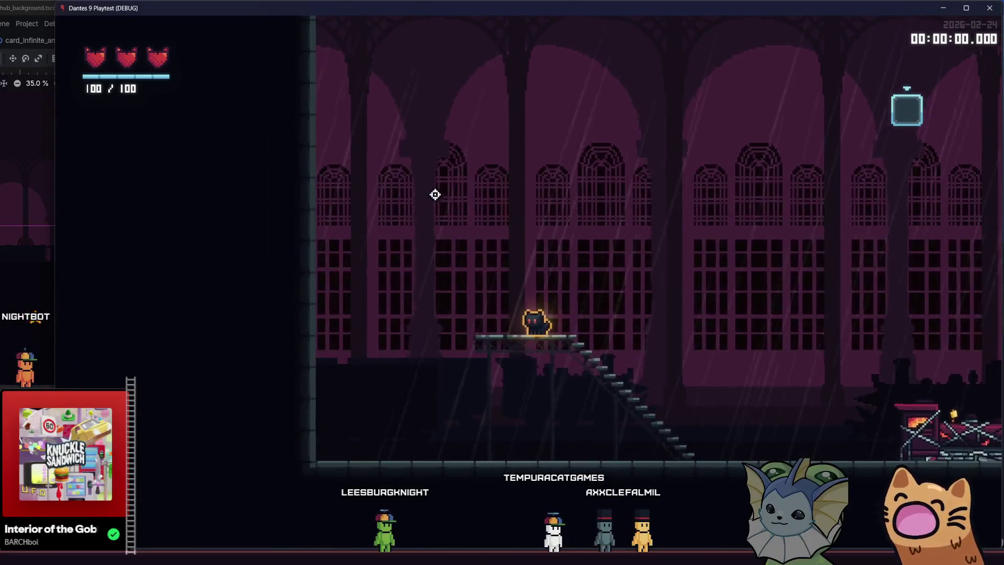
key(d)
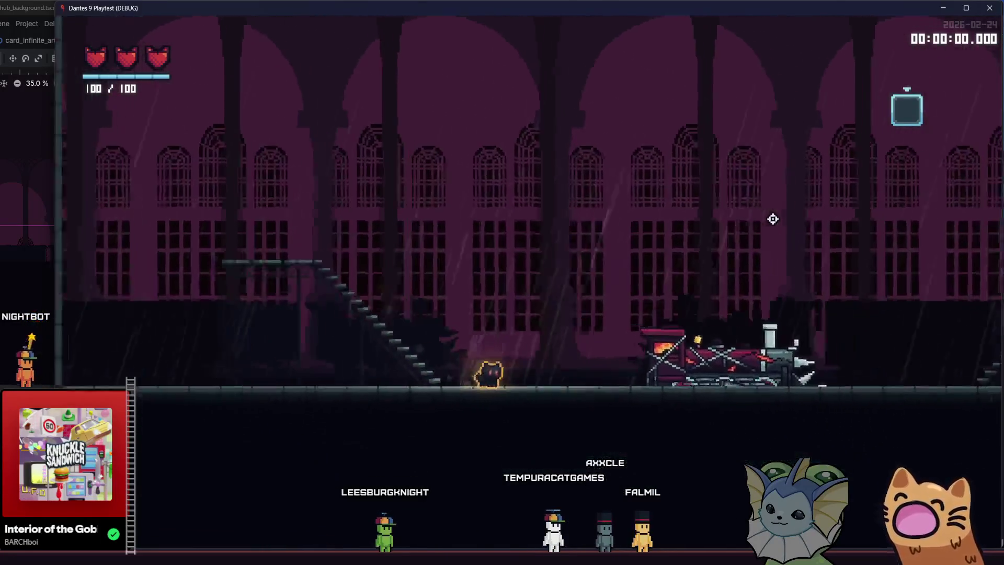
key(d)
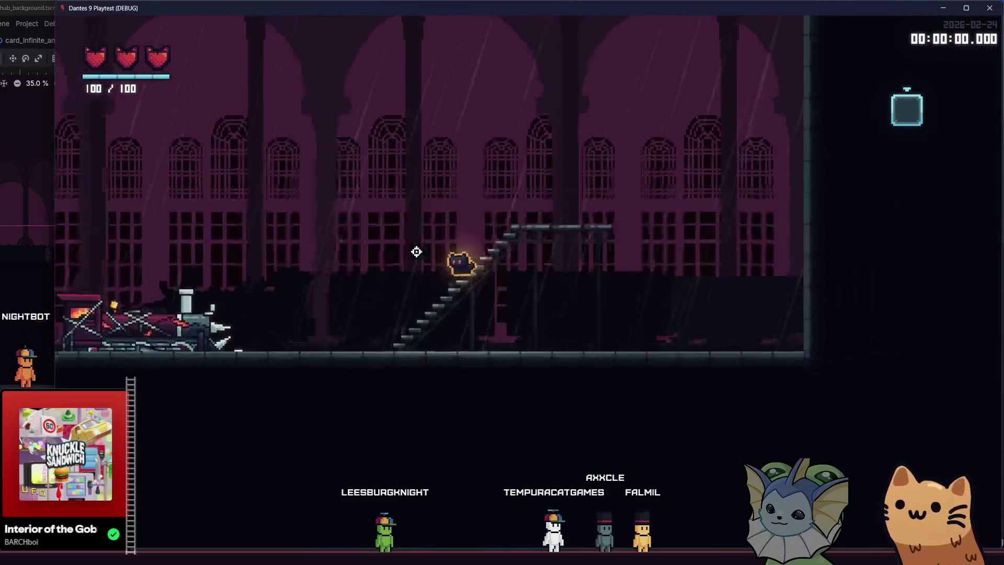
key(d)
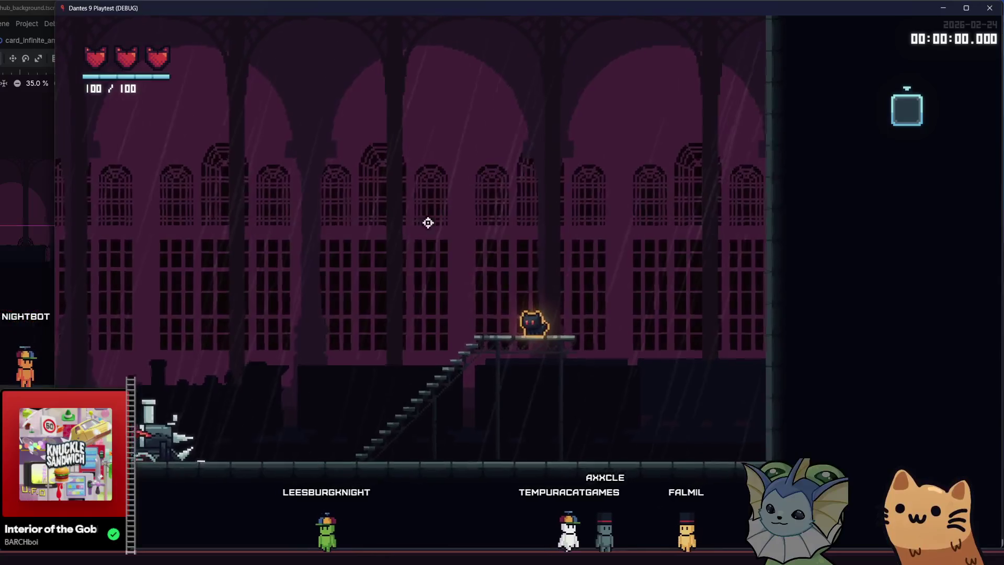
key(a)
key(space)
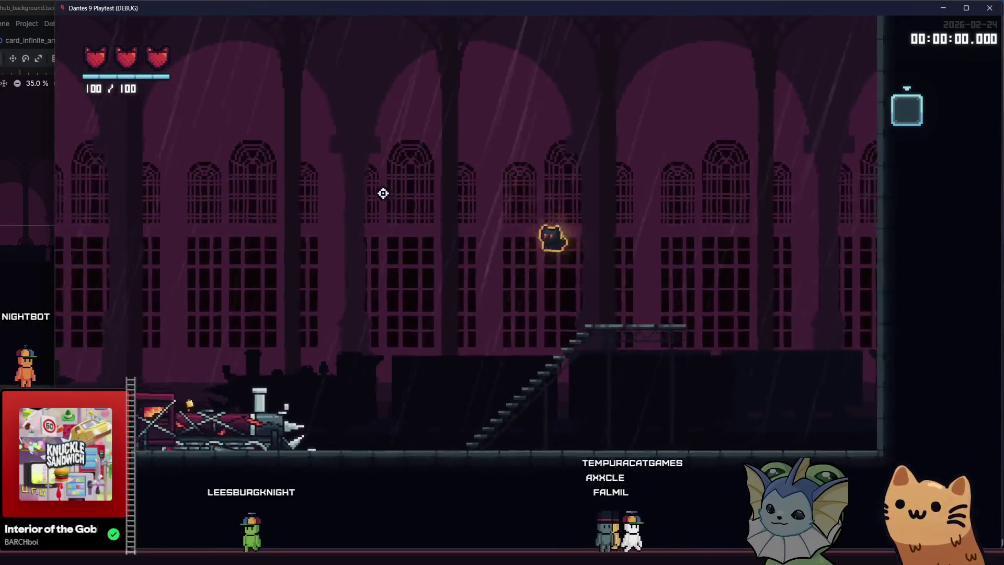
key(d)
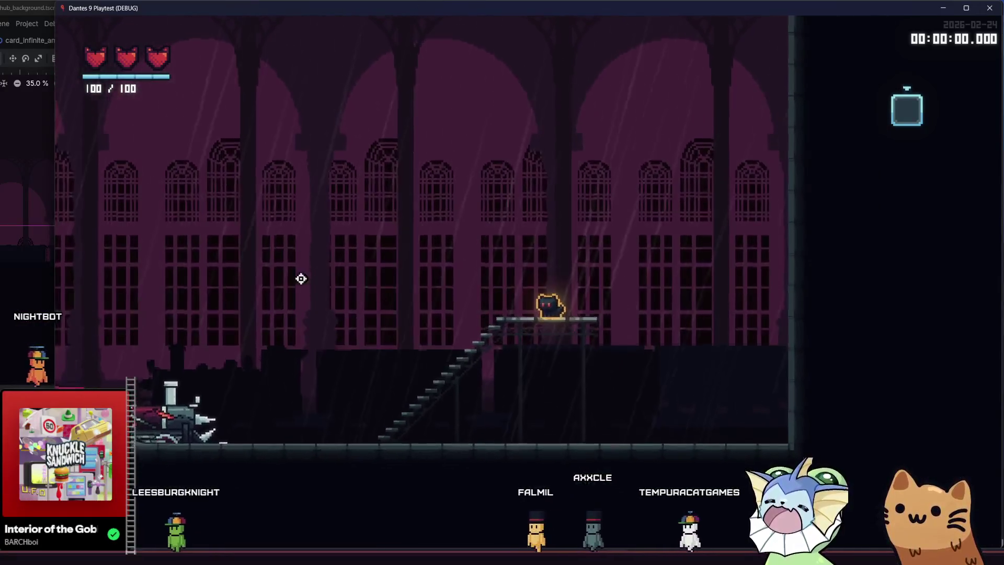